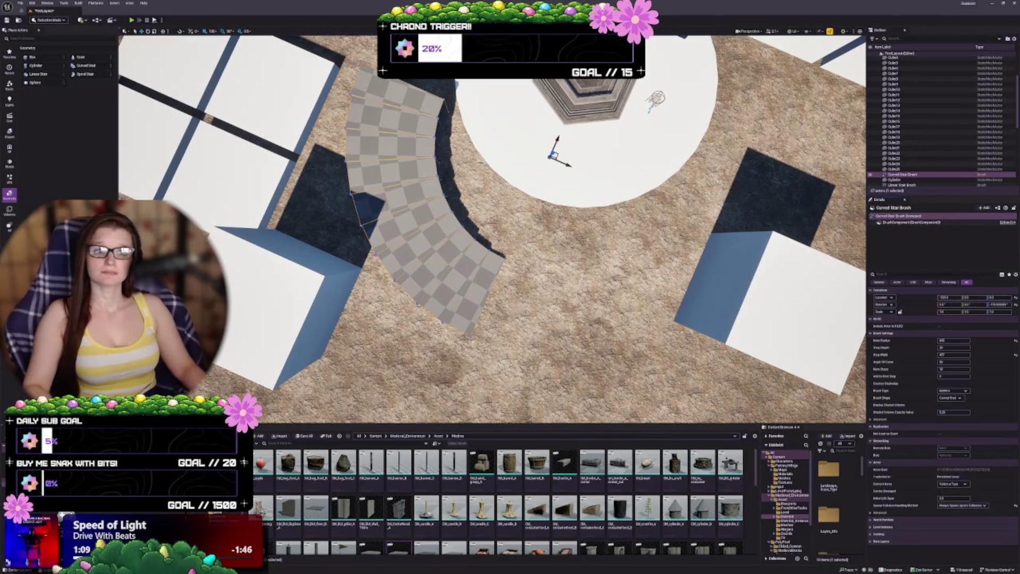
Shift the curved stair brush slightly left, then delete it from the level.
{"action": "scroll", "coordinate": [528, 121], "scroll_direction": "up", "scroll_amount": 5}
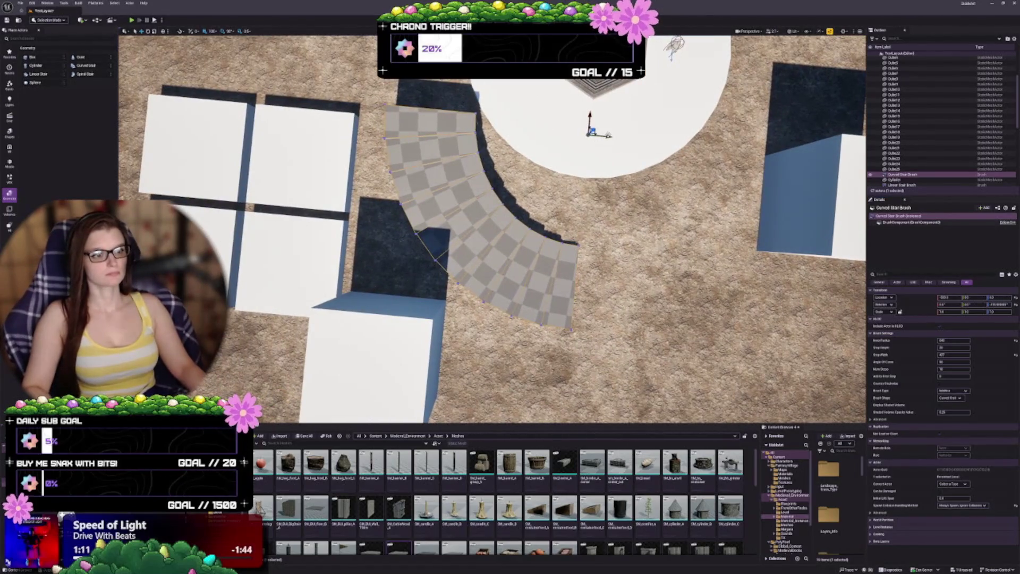
{"action": "left_click_drag", "start_coordinate": [607, 135], "coordinate": [598, 136]}
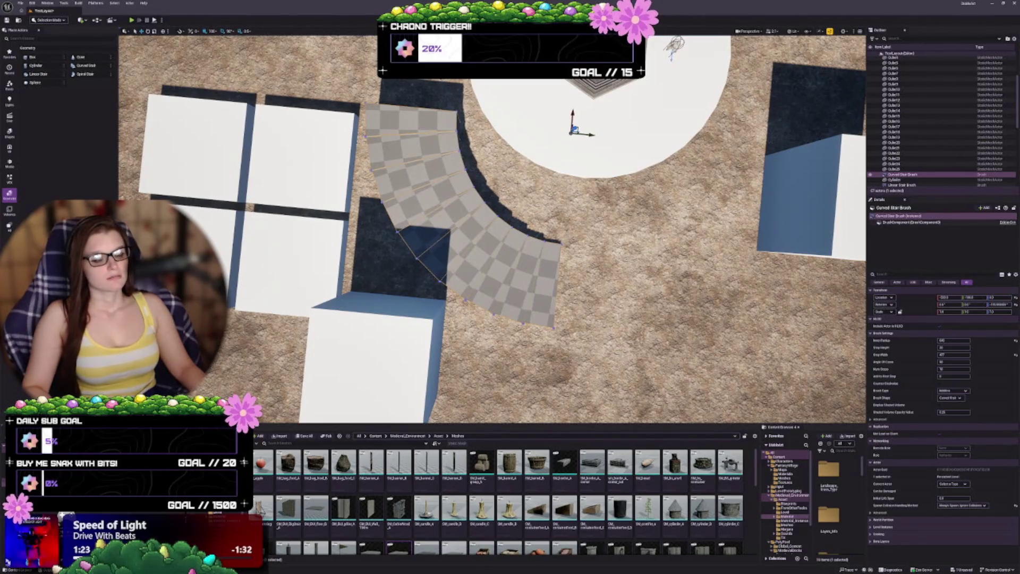
{"action": "key", "text": "Delete"}
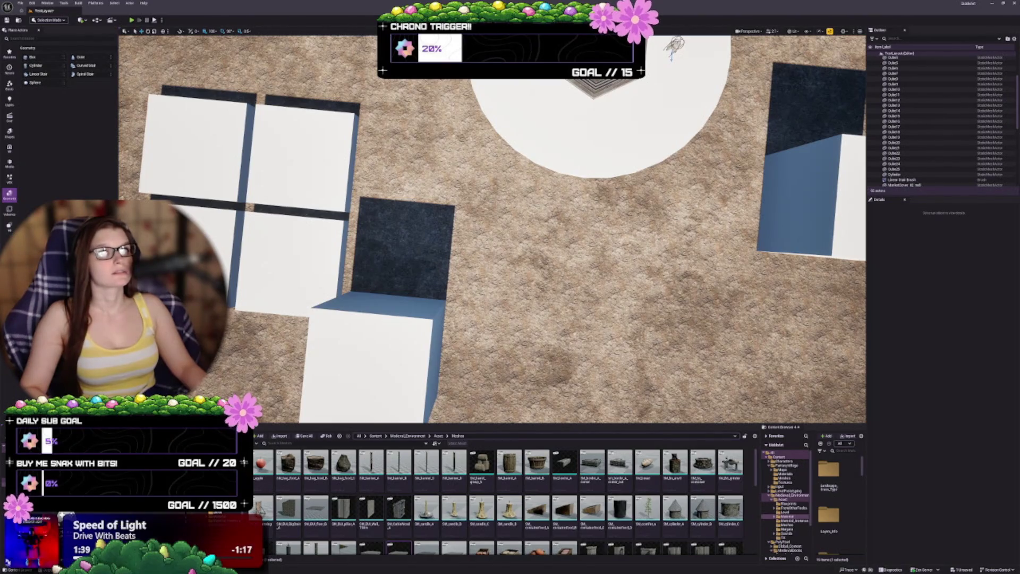
Select Cube11 south of the fountain and move it slightly down and right.
{"action": "scroll", "coordinate": [492, 229], "scroll_direction": "down", "scroll_amount": 5}
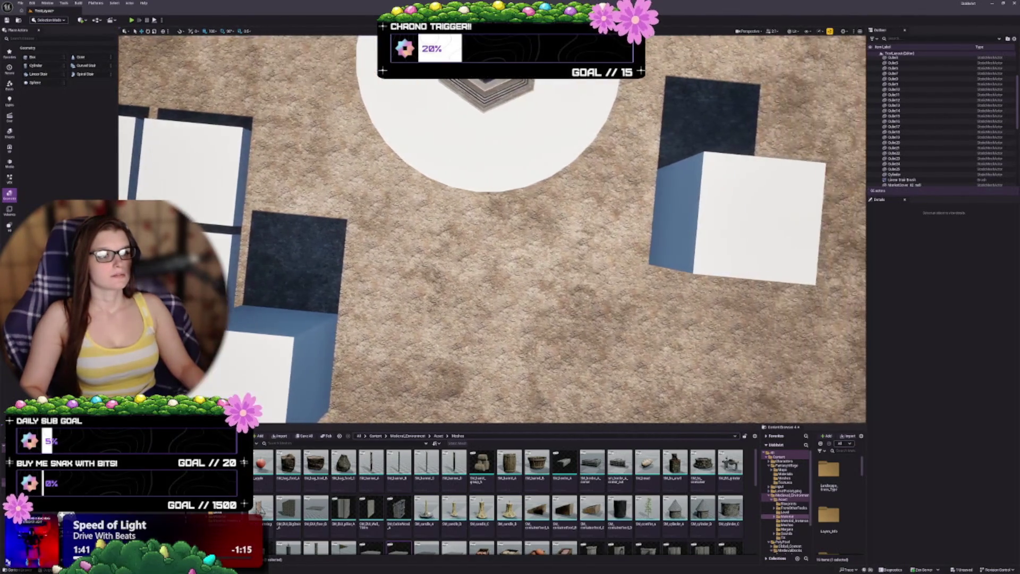
{"action": "scroll", "coordinate": [492, 230], "scroll_direction": "down", "scroll_amount": 5}
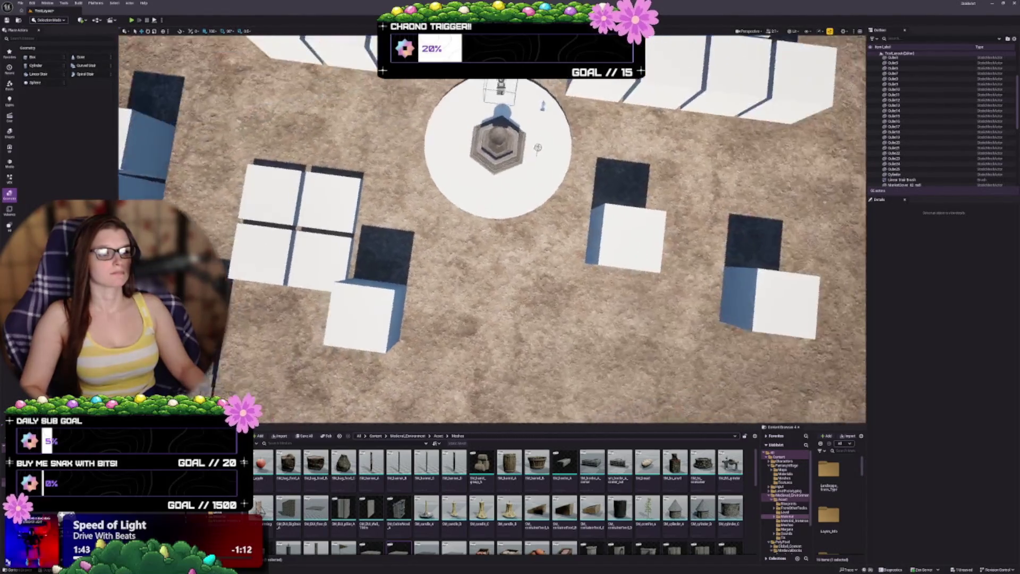
{"action": "left_click_drag", "start_coordinate": [611, 287], "coordinate": [629, 286]}
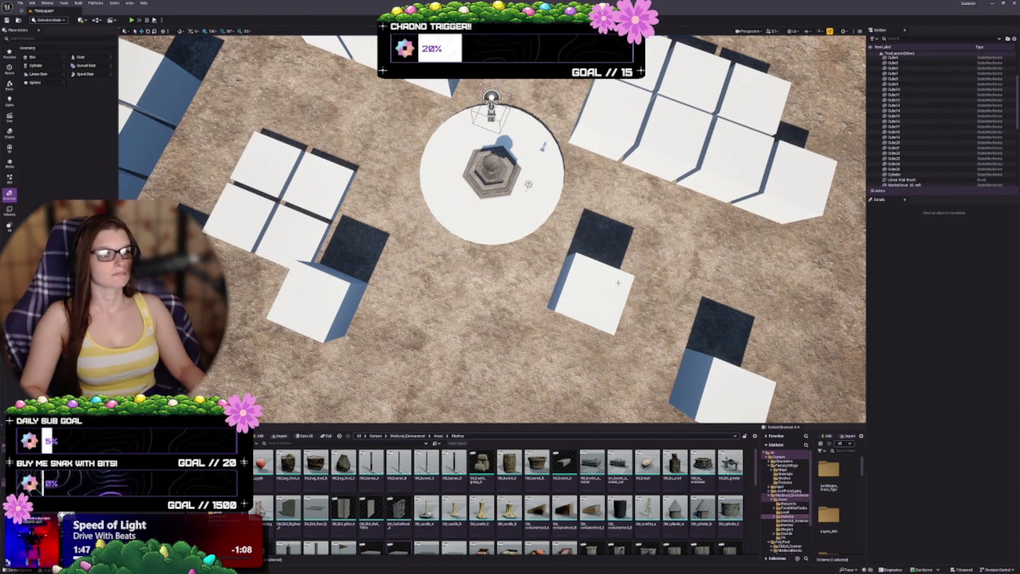
{"action": "left_click", "coordinate": [618, 276]}
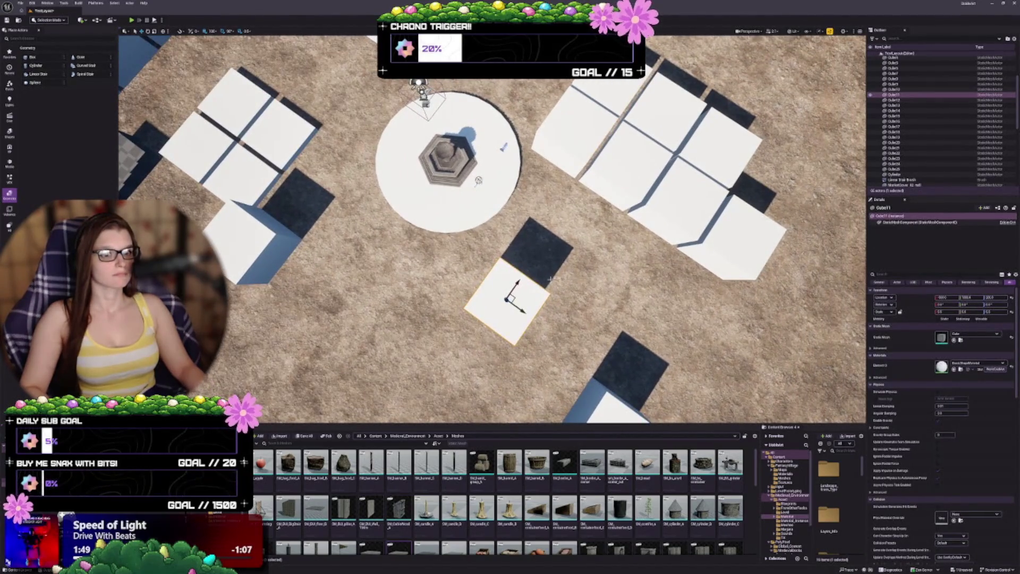
{"action": "mouse_move", "coordinate": [520, 307]}
{"action": "left_mouse_down"}
{"action": "mouse_move", "coordinate": [539, 321]}
{"action": "mouse_move", "coordinate": [541, 284]}
{"action": "left_mouse_up"}
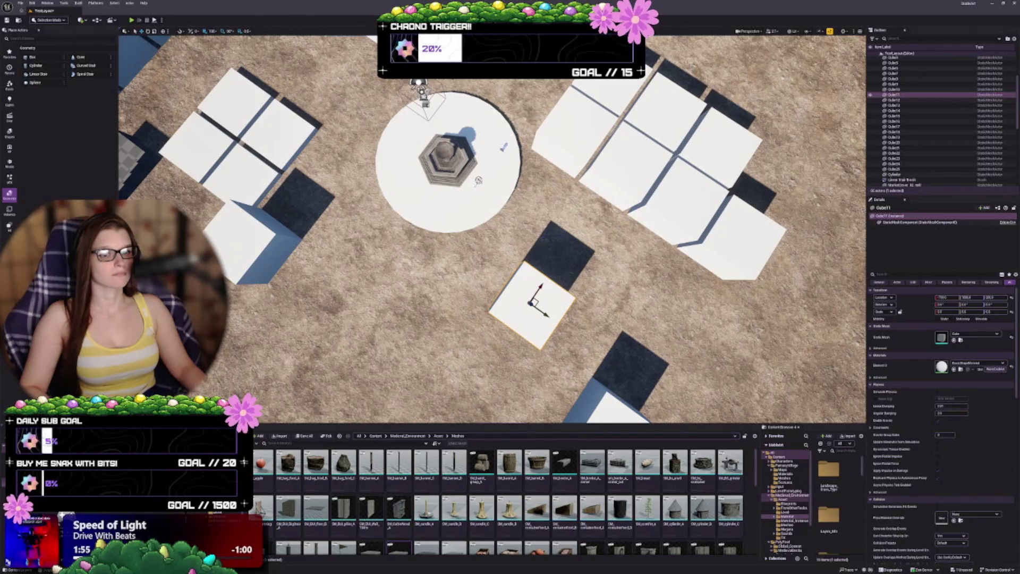
Deselect Cube11 and back the view away to show more of the plaza.
{"action": "key", "text": "s"}
{"action": "key", "text": "Escape"}
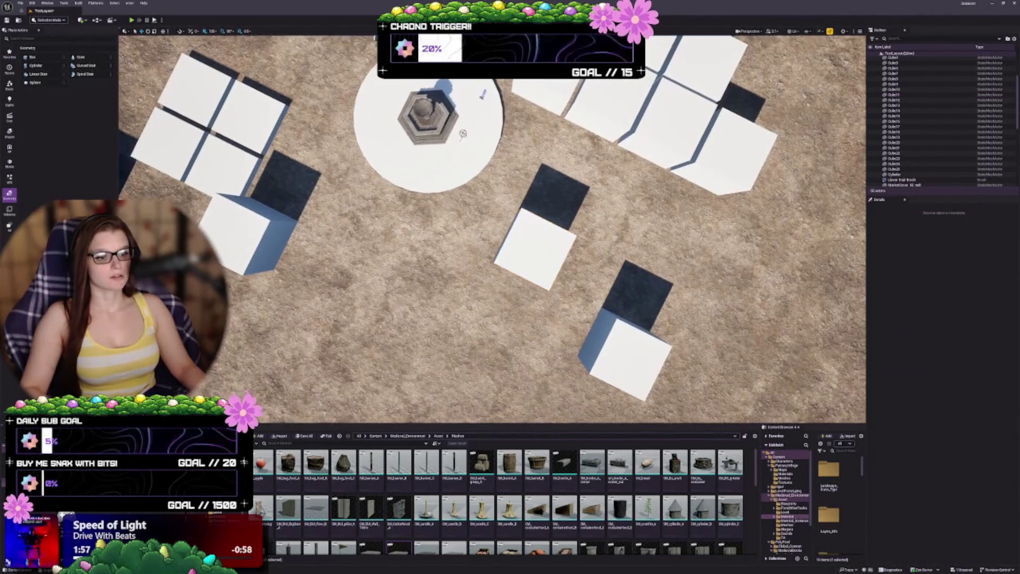
{"action": "key", "text": "w"}
{"action": "key", "text": "s"}
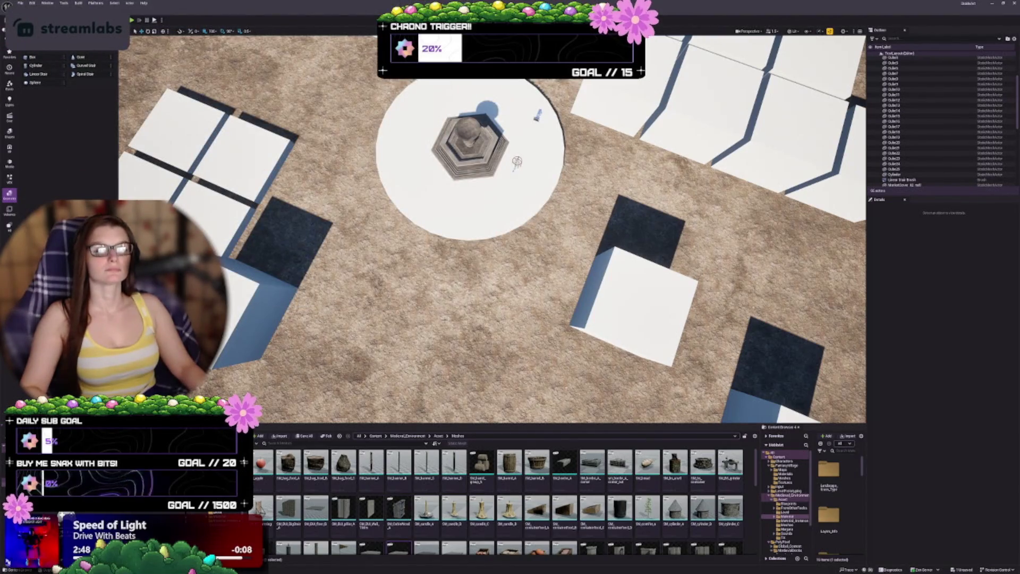
{"action": "scroll", "coordinate": [380, 511], "scroll_direction": "down", "scroll_amount": 3}
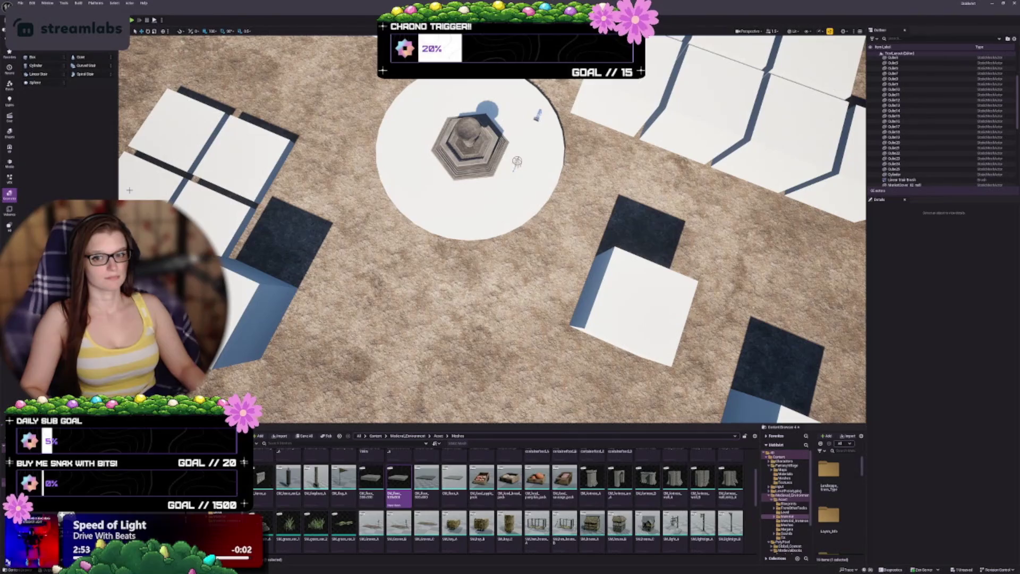
Place a Linear Stair brush beside the white tiles and change the grid snapping increment.
{"action": "mouse_move", "coordinate": [276, 111]}
{"action": "left_mouse_down"}
{"action": "mouse_move", "coordinate": [354, 160]}
{"action": "mouse_move", "coordinate": [316, 151]}
{"action": "mouse_move", "coordinate": [303, 169]}
{"action": "left_mouse_up"}
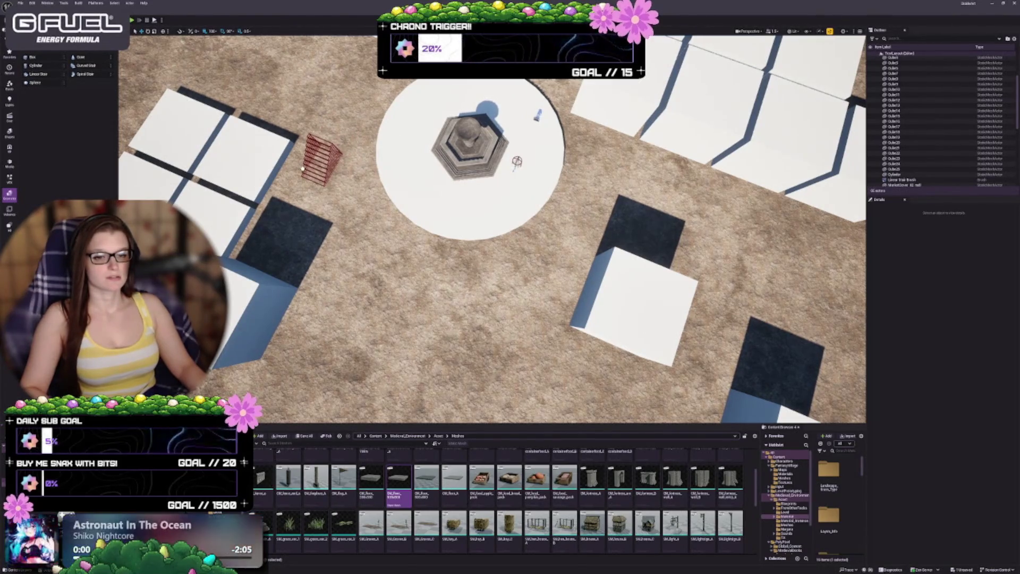
{"action": "scroll", "coordinate": [491, 229], "scroll_direction": "up", "scroll_amount": 5}
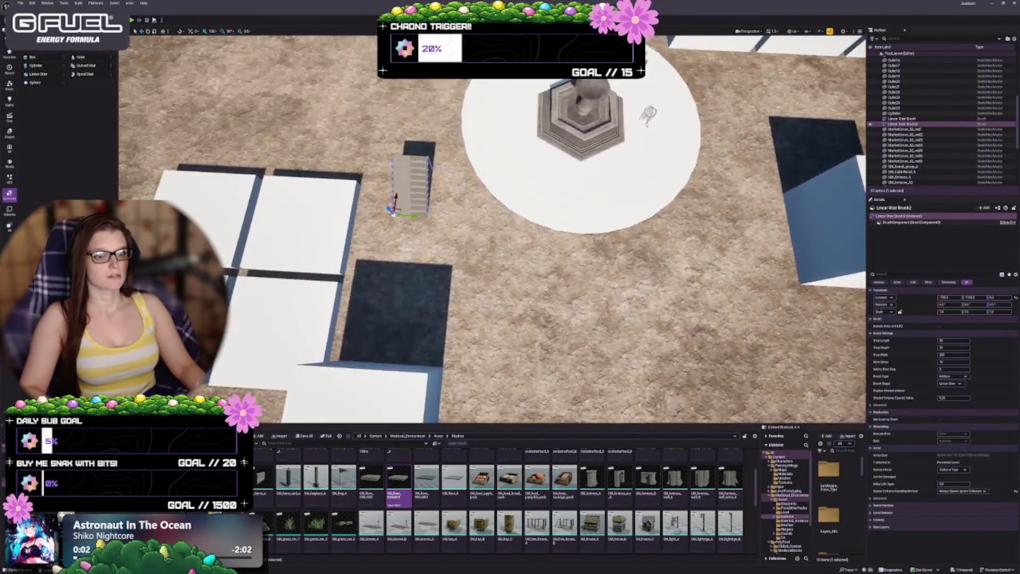
{"action": "left_click", "coordinate": [231, 33]}
{"action": "left_click", "coordinate": [247, 50]}
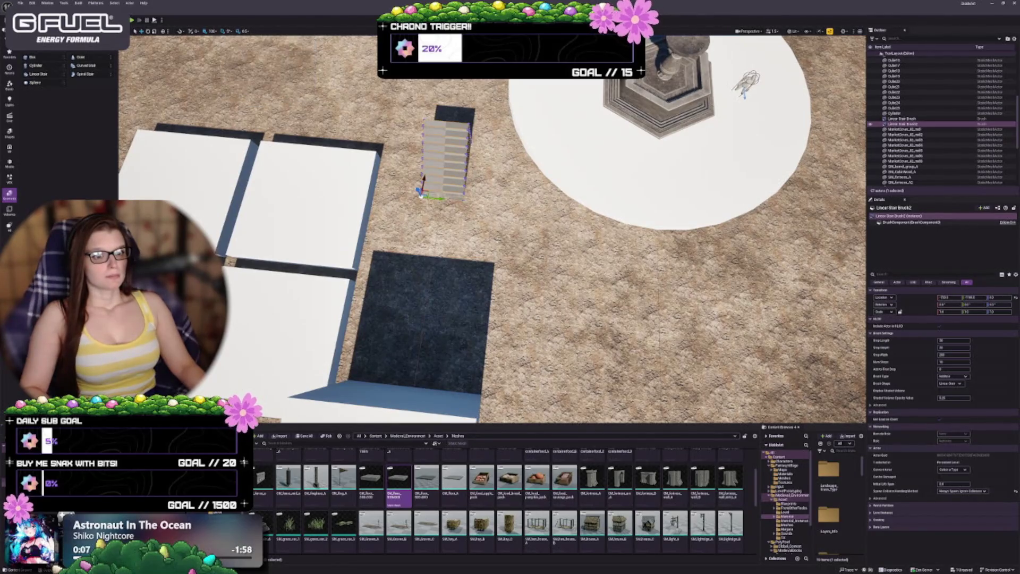
{"action": "key", "text": "a"}
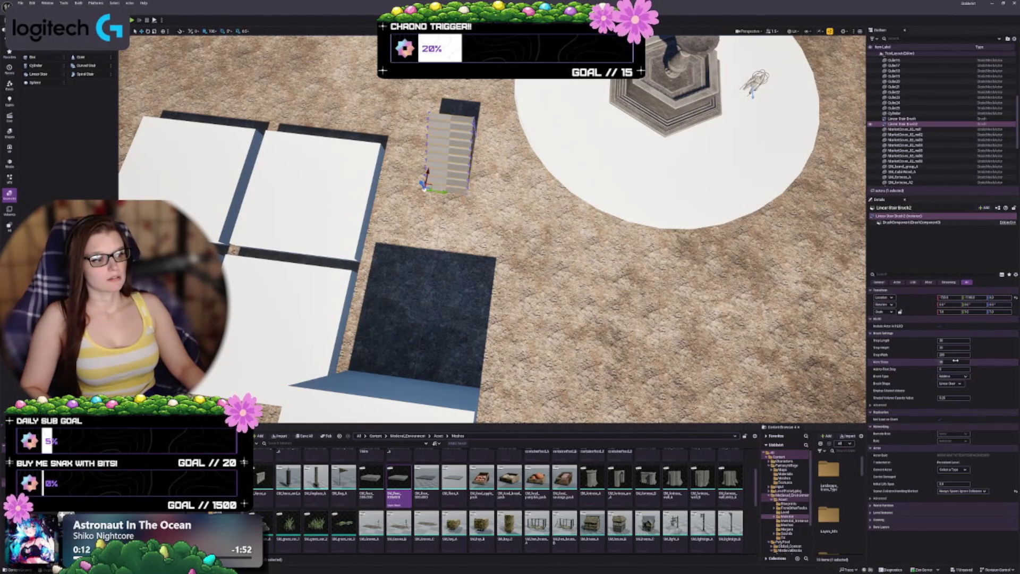
Reduce the staircase to 4 steps and adjust its location values.
{"action": "left_click_drag", "start_coordinate": [956, 361], "coordinate": [951, 362]}
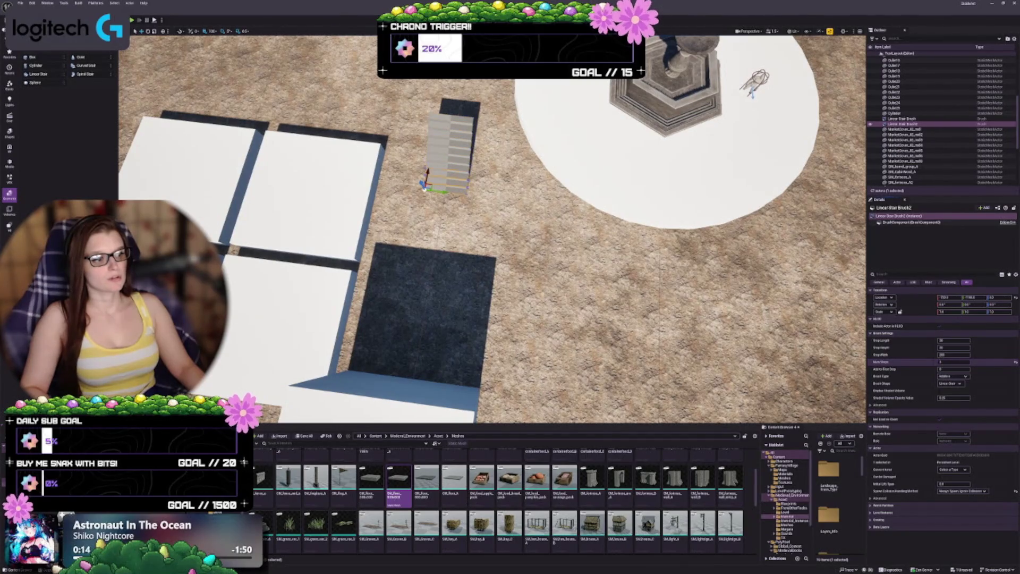
{"action": "left_click_drag", "start_coordinate": [950, 361], "coordinate": [945, 362]}
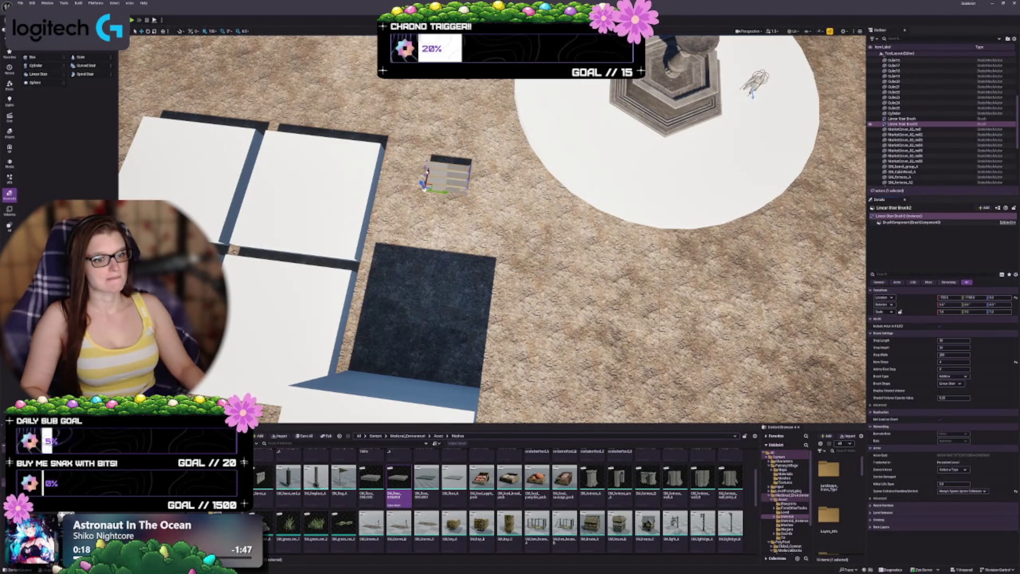
{"action": "left_click_drag", "start_coordinate": [946, 362], "coordinate": [940, 362]}
{"action": "left_click_drag", "start_coordinate": [948, 297], "coordinate": [932, 297]}
Rotate the staircase about 90° toward the fountain and widen its steps.
{"action": "key", "text": "e"}
{"action": "mouse_move", "coordinate": [452, 191]}
{"action": "left_mouse_down"}
{"action": "mouse_move", "coordinate": [441, 210]}
{"action": "mouse_move", "coordinate": [420, 215]}
{"action": "mouse_move", "coordinate": [412, 205]}
{"action": "left_mouse_up"}
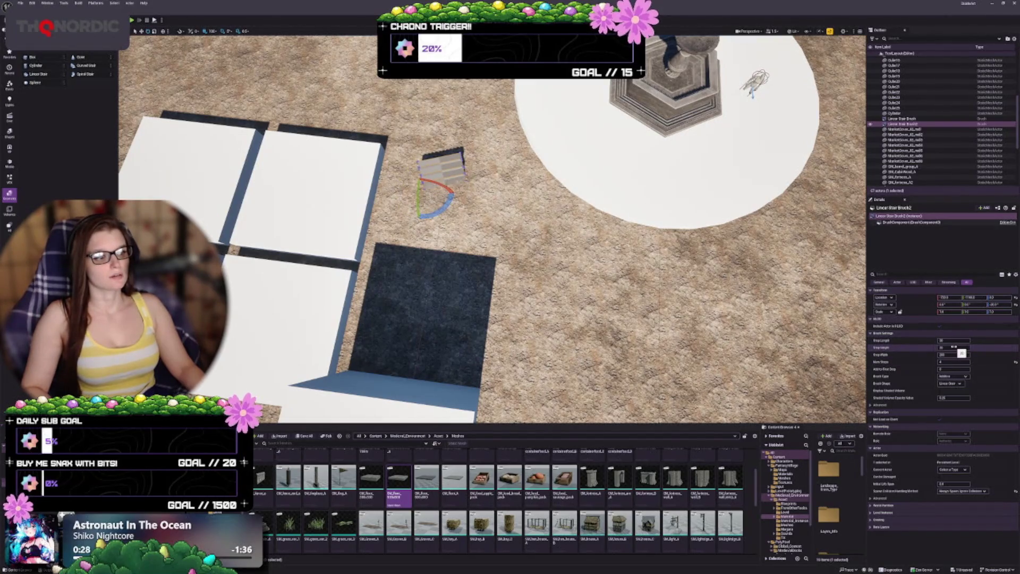
{"action": "mouse_move", "coordinate": [961, 353]}
{"action": "left_mouse_down"}
{"action": "mouse_move", "coordinate": [994, 353]}
{"action": "mouse_move", "coordinate": [983, 364]}
{"action": "left_mouse_up"}
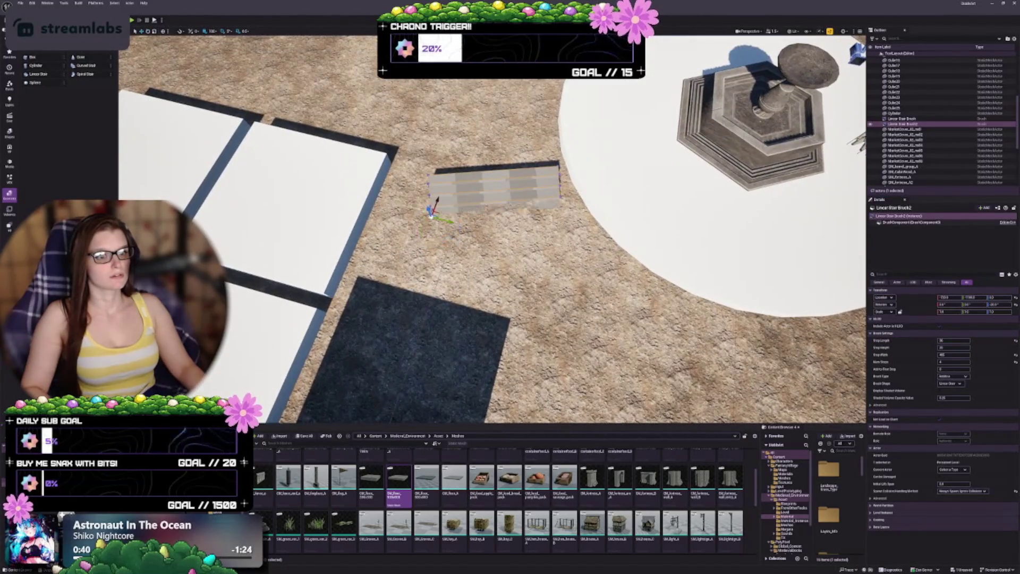
Move the staircase closer to the white tiles and slightly toward the fountain.
{"action": "left_click_drag", "start_coordinate": [446, 220], "coordinate": [430, 192]}
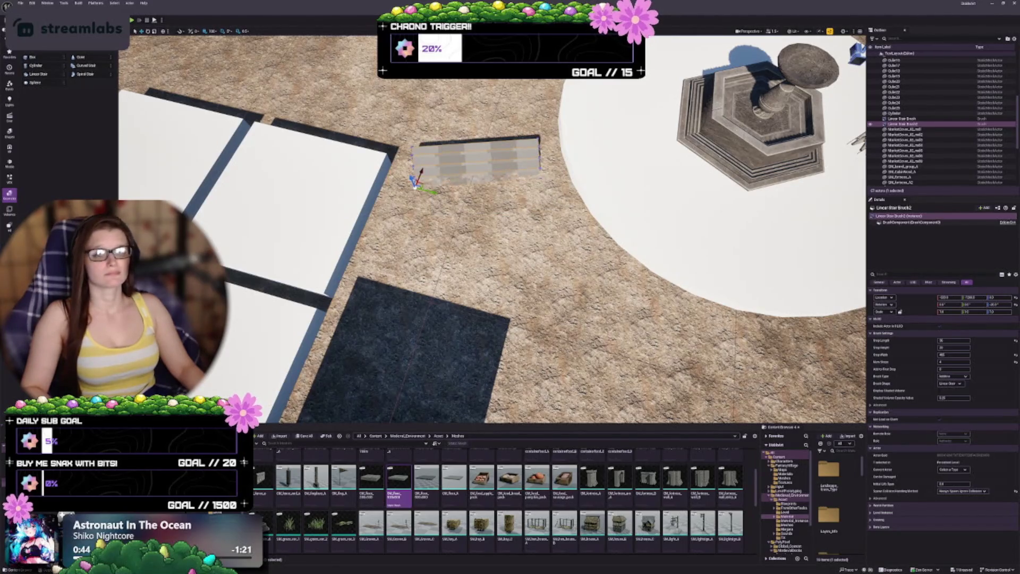
{"action": "scroll", "coordinate": [420, 183], "scroll_direction": "down", "scroll_amount": 5}
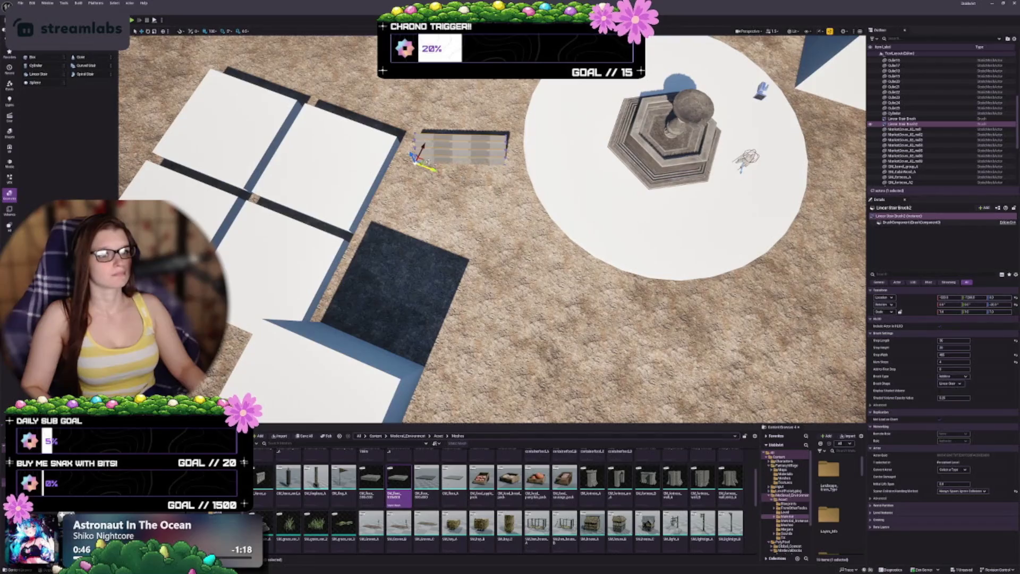
{"action": "left_click_drag", "start_coordinate": [419, 159], "coordinate": [435, 163]}
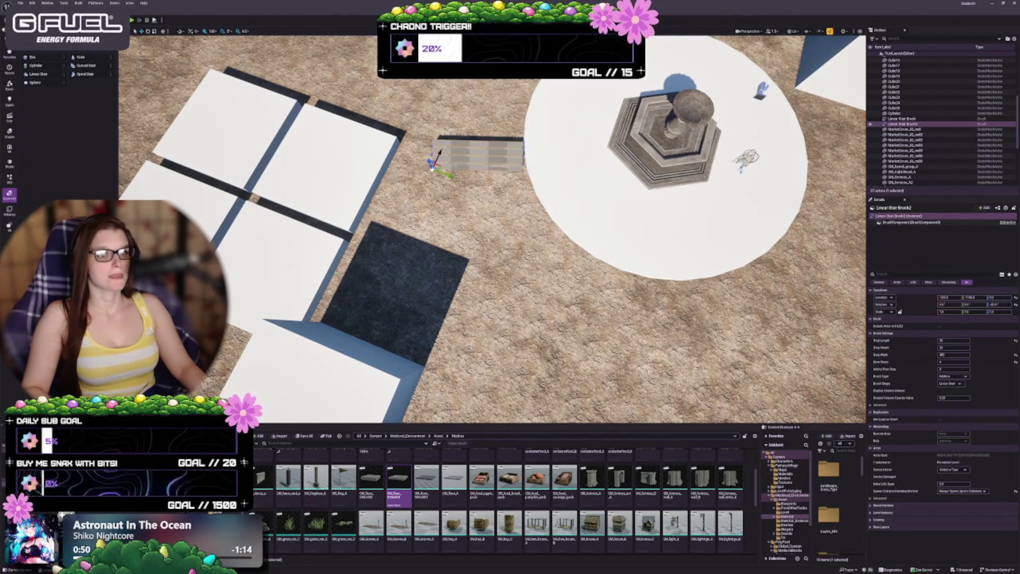
Alt-drag a duplicate staircase just below the first one, viewing the plaza from above.
{"action": "mouse_move", "coordinate": [439, 166]}
{"action": "left_mouse_down", "text": "alt"}
{"action": "mouse_move", "coordinate": [476, 275]}
{"action": "mouse_move", "coordinate": [464, 282]}
{"action": "left_mouse_up", "text": "alt"}
{"action": "key", "text": "e"}
{"action": "key", "text": "w"}
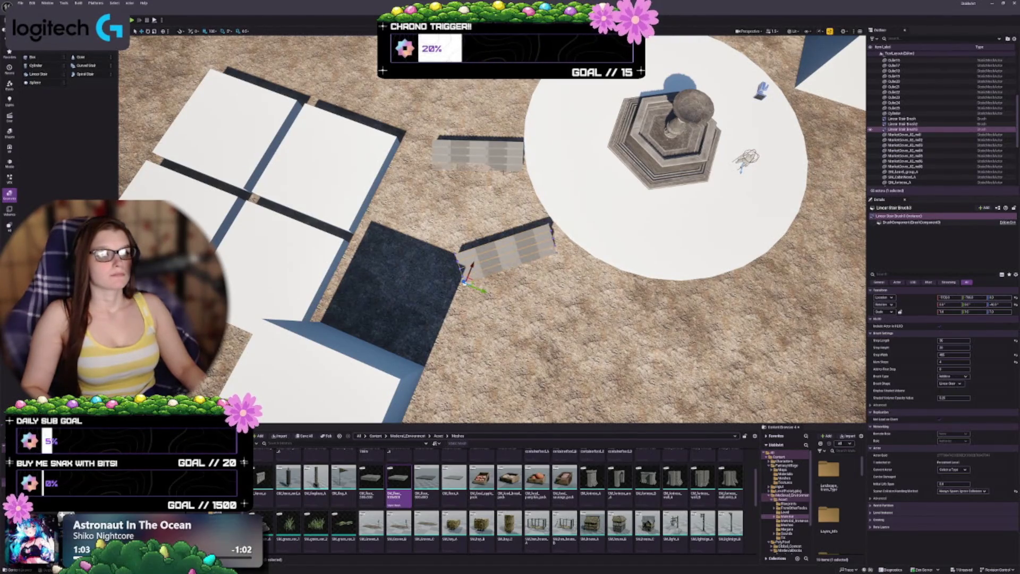
{"action": "mouse_move", "coordinate": [491, 228]}
{"action": "left_mouse_down"}
{"action": "mouse_move", "coordinate": [492, 185]}
{"action": "mouse_move", "coordinate": [436, 194]}
{"action": "left_mouse_up"}
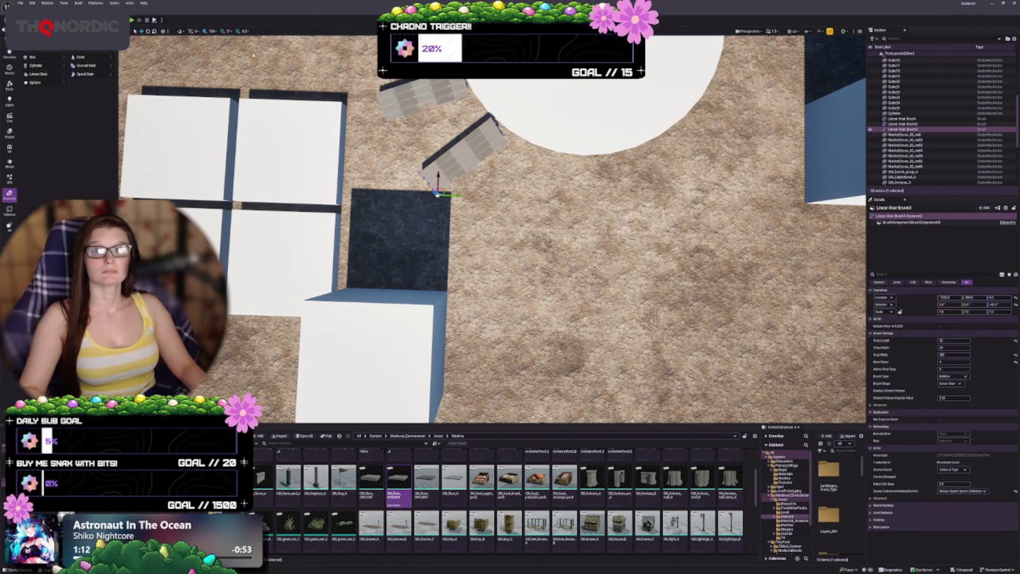
Turn the lower staircase slightly clockwise and move it down-left toward the dark slab.
{"action": "mouse_move", "coordinate": [493, 229]}
{"action": "left_mouse_down"}
{"action": "mouse_move", "coordinate": [493, 250]}
{"action": "mouse_move", "coordinate": [462, 202]}
{"action": "mouse_move", "coordinate": [478, 223]}
{"action": "mouse_move", "coordinate": [510, 218]}
{"action": "mouse_move", "coordinate": [510, 180]}
{"action": "mouse_move", "coordinate": [492, 224]}
{"action": "mouse_move", "coordinate": [580, 251]}
{"action": "left_mouse_up"}
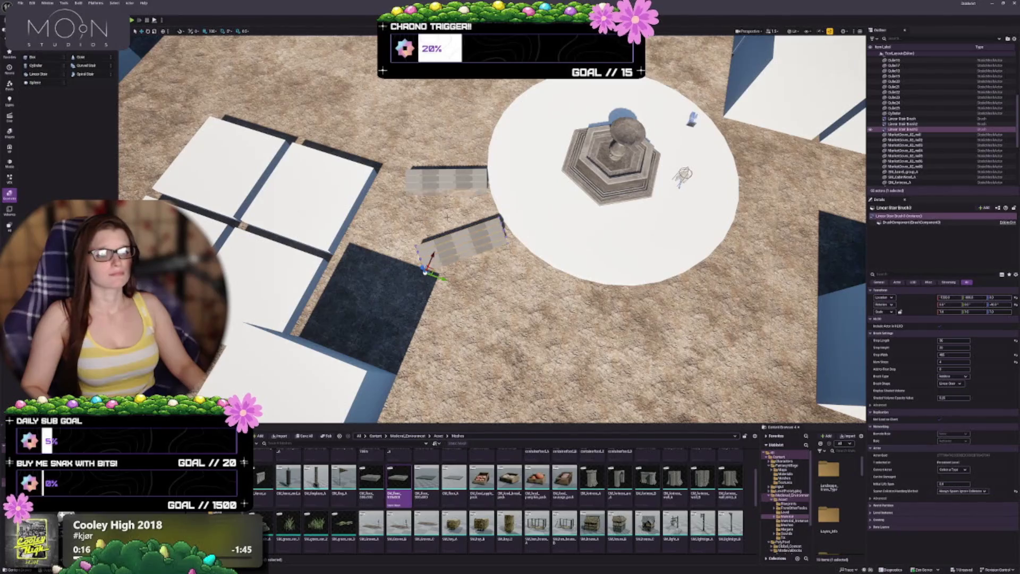
{"action": "scroll", "coordinate": [448, 217], "scroll_direction": "up", "scroll_amount": 5}
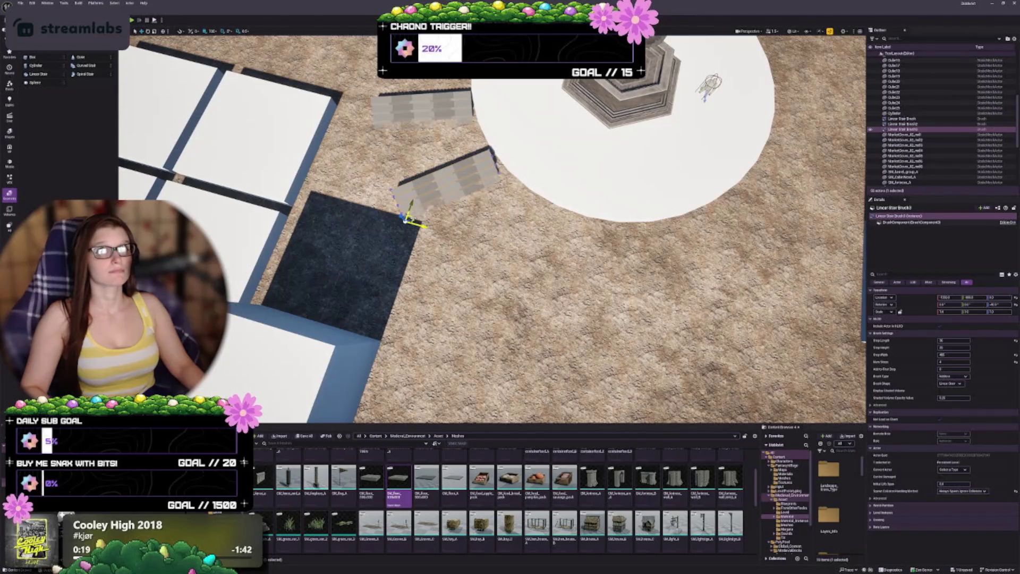
{"action": "left_click_drag", "start_coordinate": [415, 246], "coordinate": [425, 240]}
{"action": "key", "text": "w"}
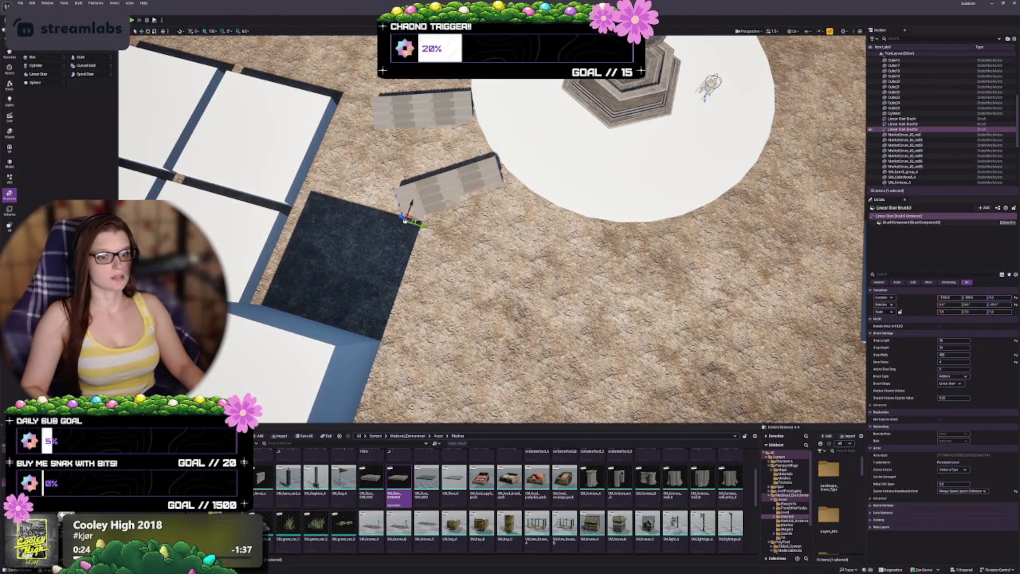
{"action": "left_click_drag", "start_coordinate": [405, 223], "coordinate": [397, 241]}
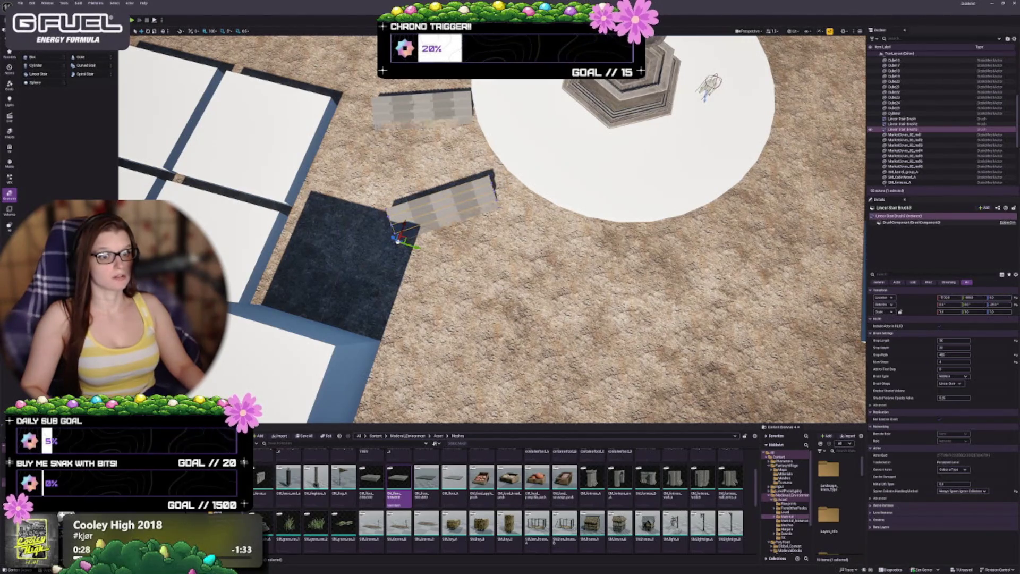
Select the upper staircase and drag a new Linear Stair brush beside the plaza.
{"action": "key", "text": "Down"}
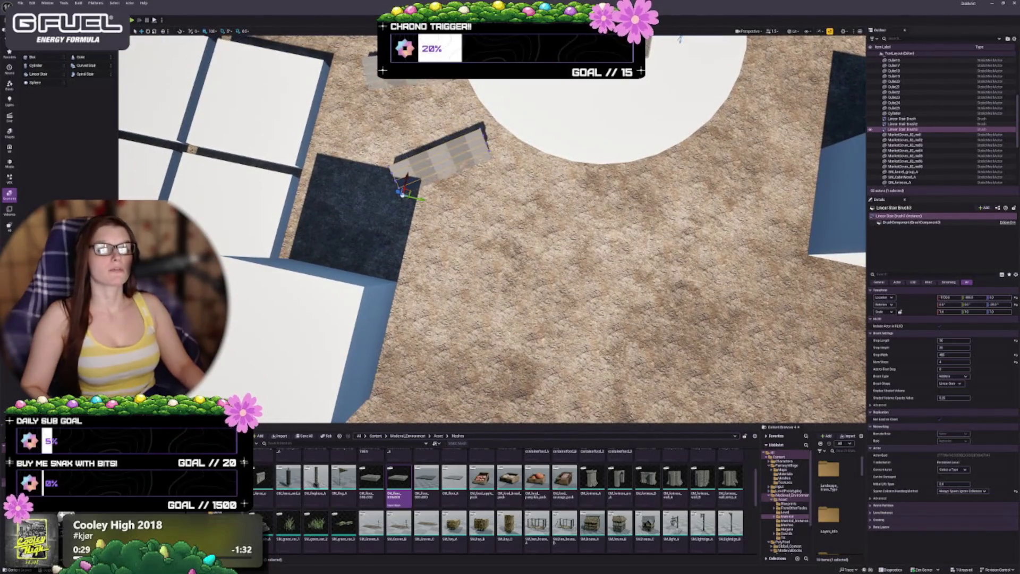
{"action": "key", "text": "Up"}
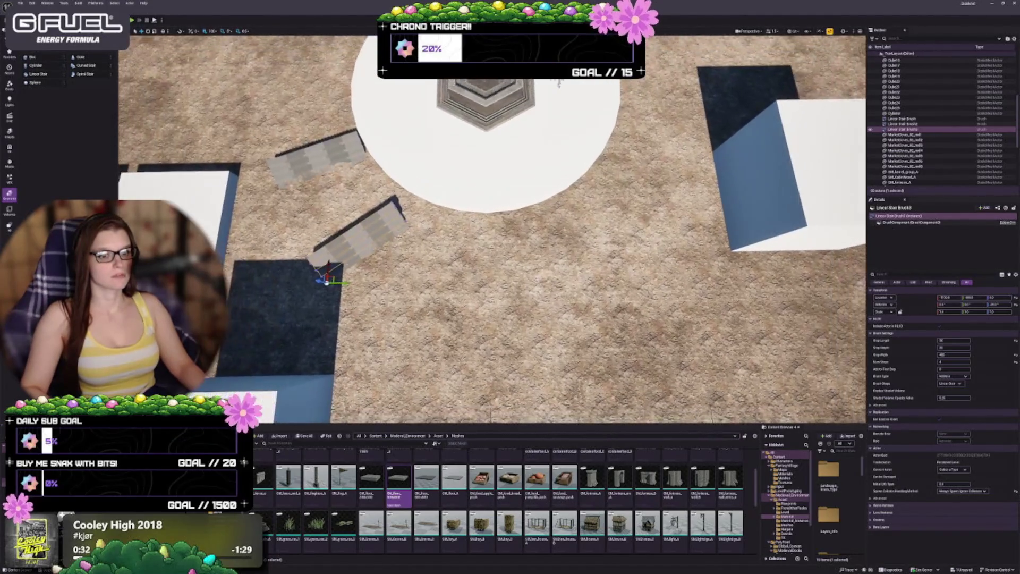
{"action": "key", "text": "Right"}
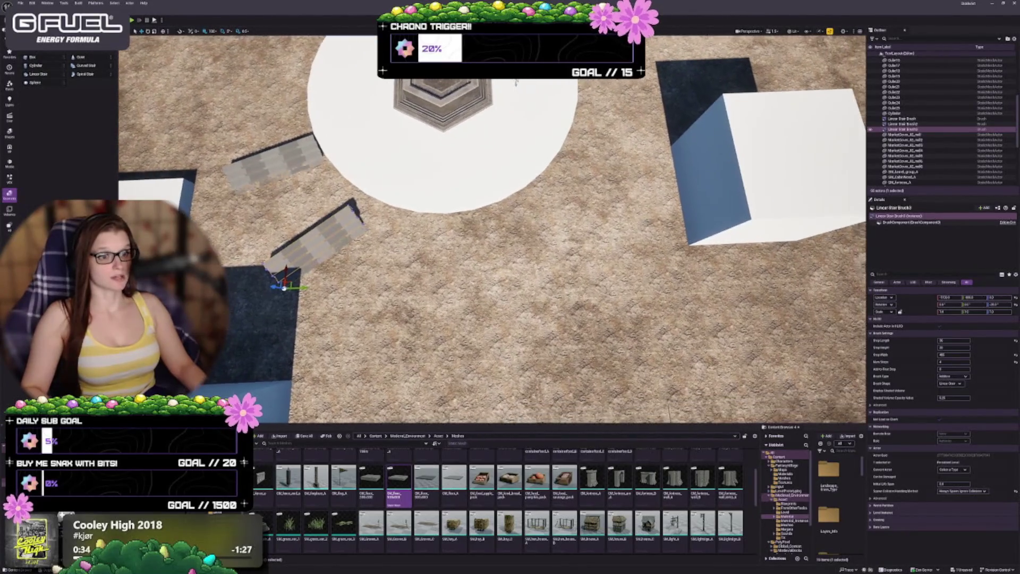
{"action": "key", "text": "Up"}
{"action": "left_click", "coordinate": [271, 178]}
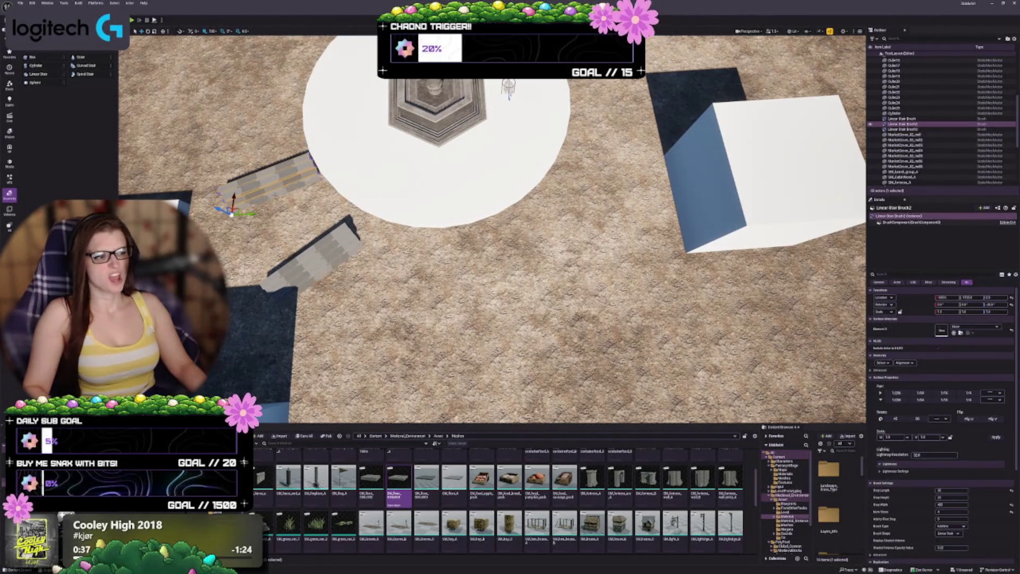
{"action": "mouse_move", "coordinate": [233, 210]}
{"action": "left_mouse_down"}
{"action": "mouse_move", "coordinate": [330, 221]}
{"action": "mouse_move", "coordinate": [609, 177]}
{"action": "mouse_move", "coordinate": [587, 151]}
{"action": "left_mouse_up"}
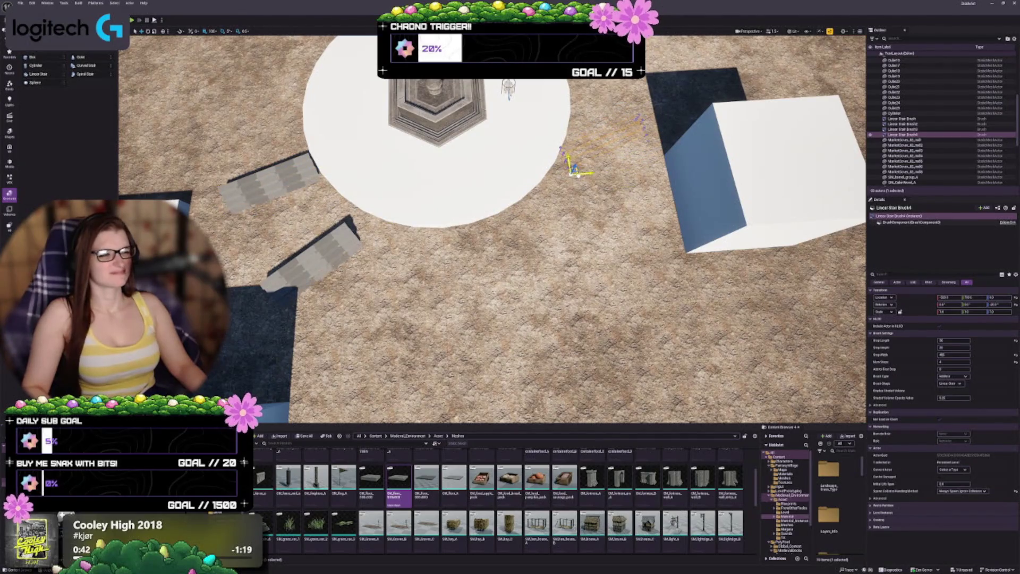
Build the new stair and slide it up against the plaza edge.
{"action": "key", "text": "e"}
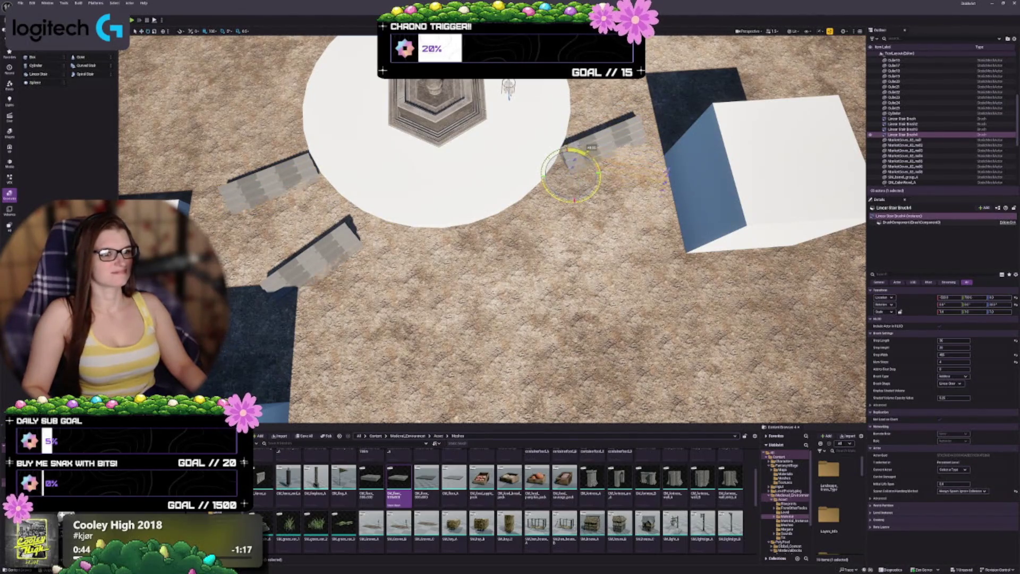
{"action": "key", "text": "w"}
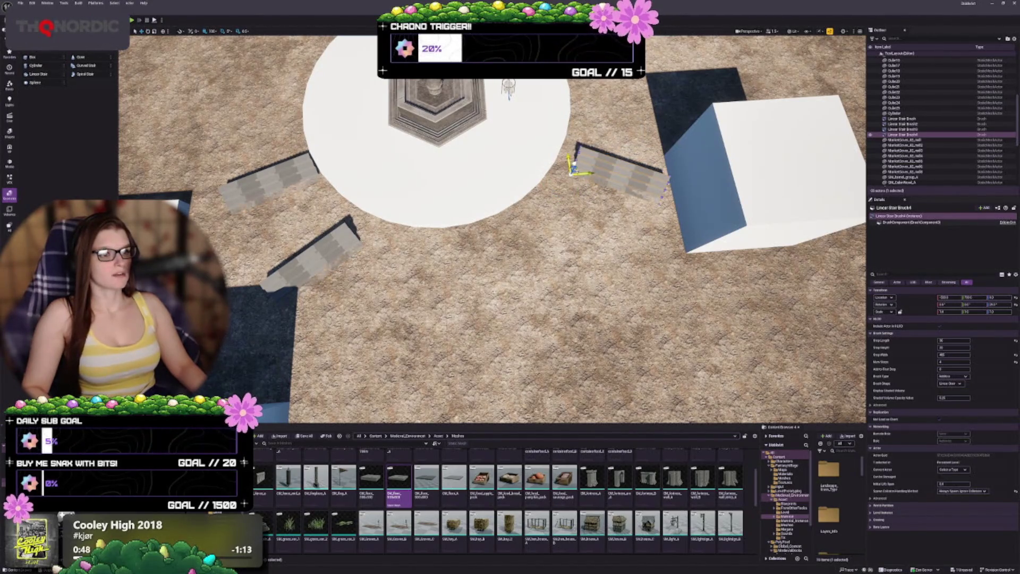
{"action": "mouse_move", "coordinate": [571, 153]}
{"action": "left_mouse_down"}
{"action": "mouse_move", "coordinate": [566, 141]}
{"action": "mouse_move", "coordinate": [567, 157]}
{"action": "mouse_move", "coordinate": [520, 166]}
{"action": "mouse_move", "coordinate": [514, 178]}
{"action": "mouse_move", "coordinate": [543, 176]}
{"action": "left_mouse_up"}
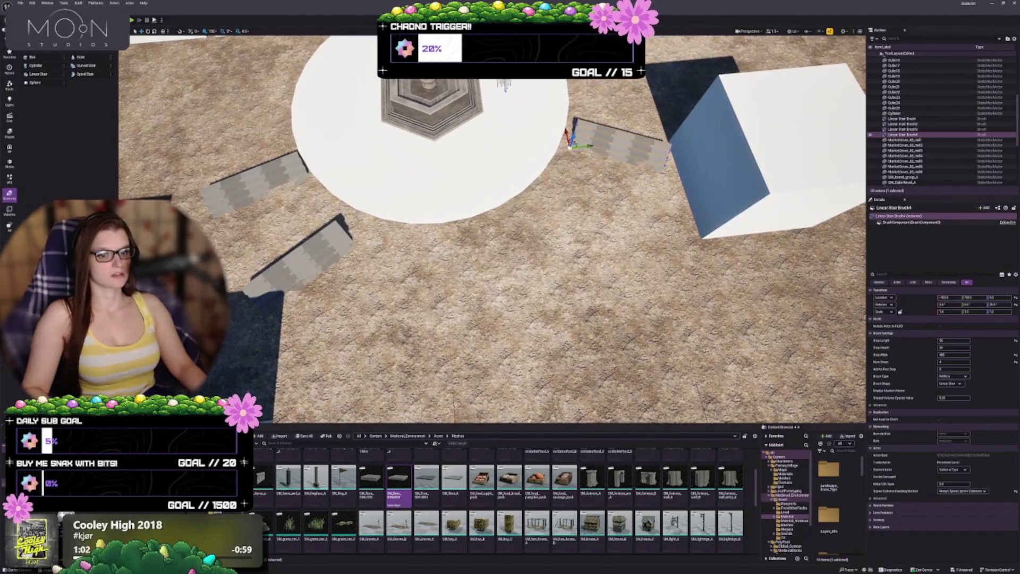
Place another stair brush below the plaza and rotate it diagonally to face the circle.
{"action": "left_click", "coordinate": [297, 255]}
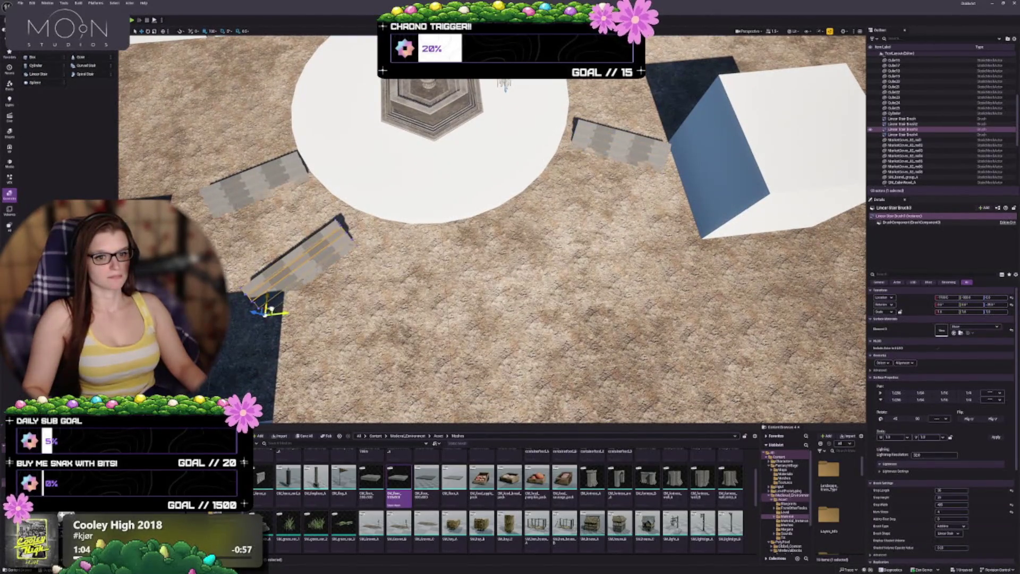
{"action": "left_click_drag", "start_coordinate": [269, 310], "coordinate": [523, 234]}
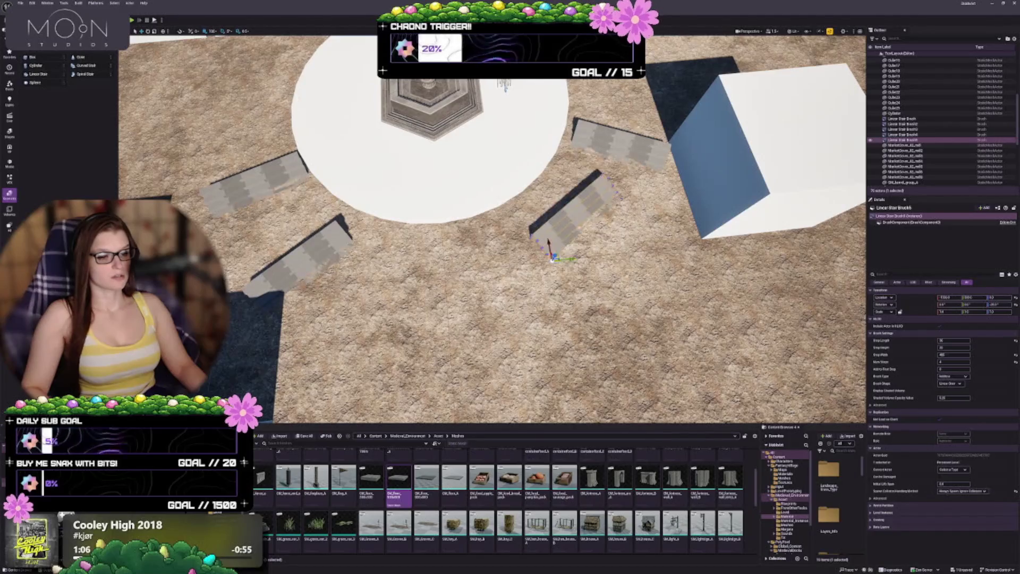
{"action": "key", "text": "e"}
{"action": "left_click_drag", "start_coordinate": [552, 234], "coordinate": [578, 242]}
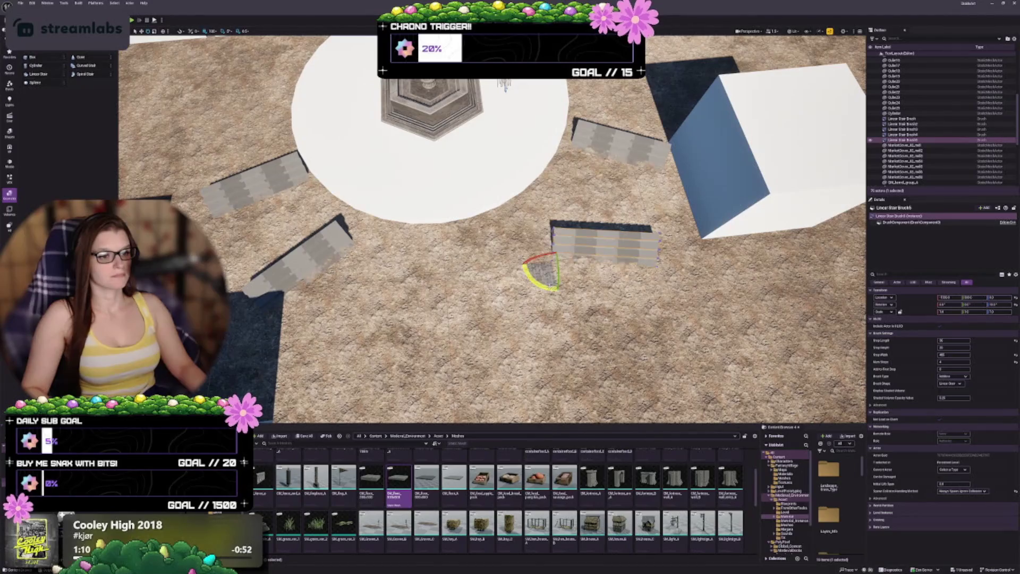
{"action": "mouse_move", "coordinate": [554, 234]}
{"action": "left_mouse_down"}
{"action": "mouse_move", "coordinate": [562, 233]}
{"action": "mouse_move", "coordinate": [552, 236]}
{"action": "mouse_move", "coordinate": [523, 197]}
{"action": "mouse_move", "coordinate": [541, 201]}
{"action": "mouse_move", "coordinate": [532, 211]}
{"action": "left_mouse_up"}
{"action": "key", "text": "w"}
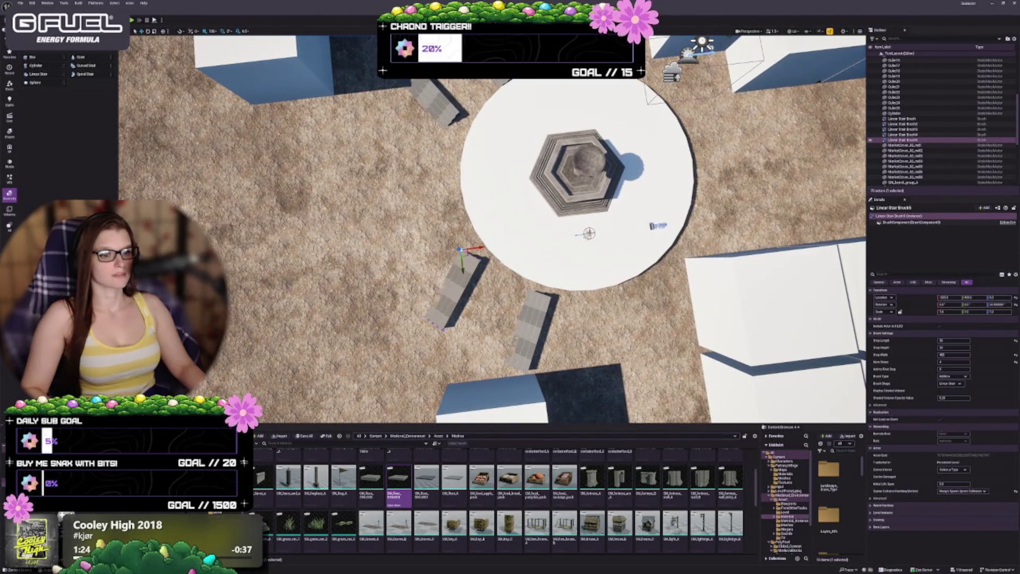
Turn the lower-left stair slightly to align with the circle, undoing one nudge.
{"action": "key", "text": "e"}
{"action": "mouse_move", "coordinate": [485, 254]}
{"action": "left_mouse_down"}
{"action": "mouse_move", "coordinate": [481, 273]}
{"action": "mouse_move", "coordinate": [473, 252]}
{"action": "mouse_move", "coordinate": [481, 251]}
{"action": "left_mouse_up"}
{"action": "key", "text": "w"}
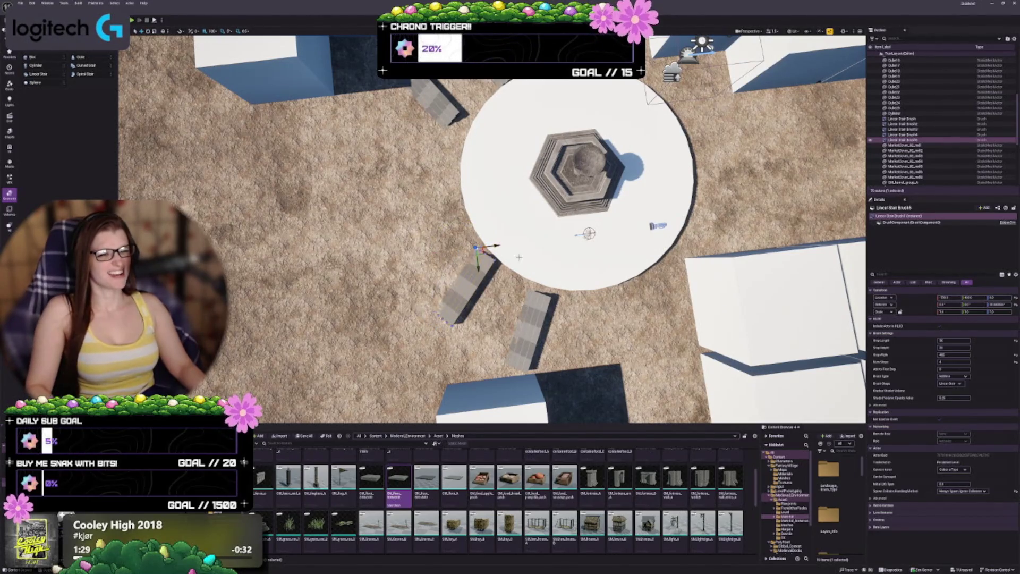
{"action": "scroll", "coordinate": [491, 229], "scroll_direction": "up", "scroll_amount": 2}
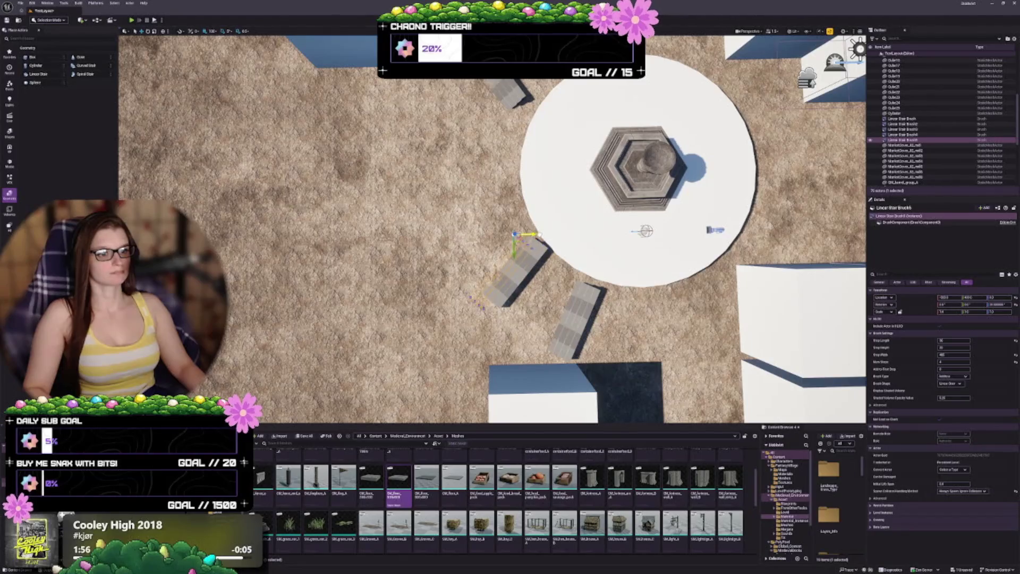
{"action": "key", "text": "ctrl+z"}
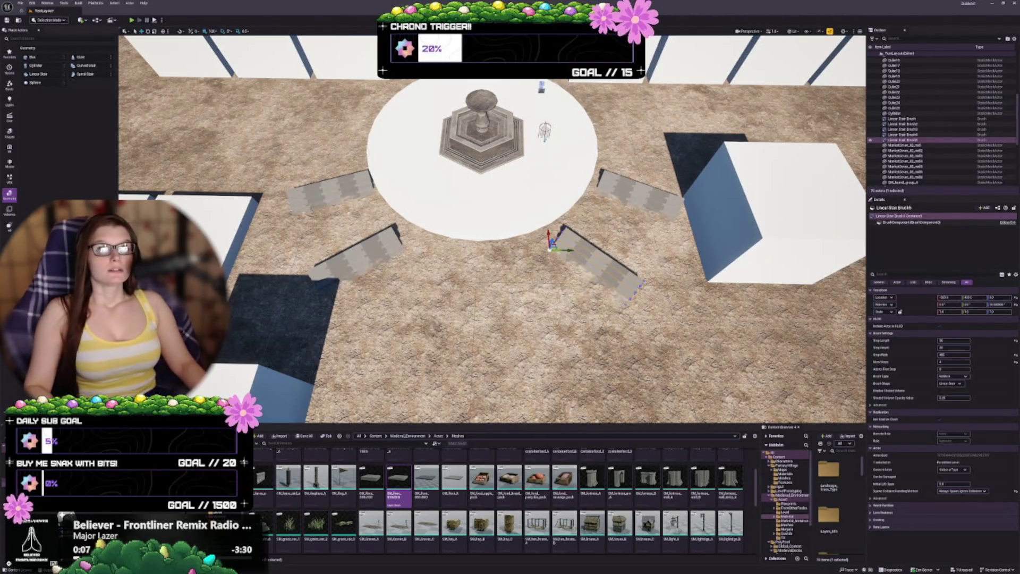
{"action": "left_click_drag", "start_coordinate": [492, 228], "coordinate": [563, 218]}
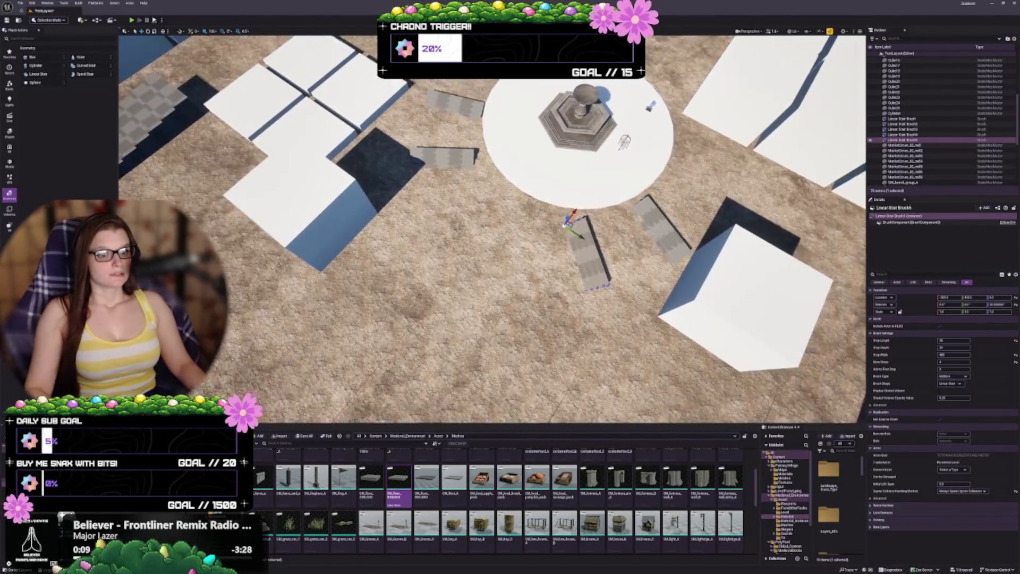
{"action": "key", "text": "Escape"}
{"action": "scroll", "coordinate": [510, 261], "scroll_direction": "down", "scroll_amount": 2}
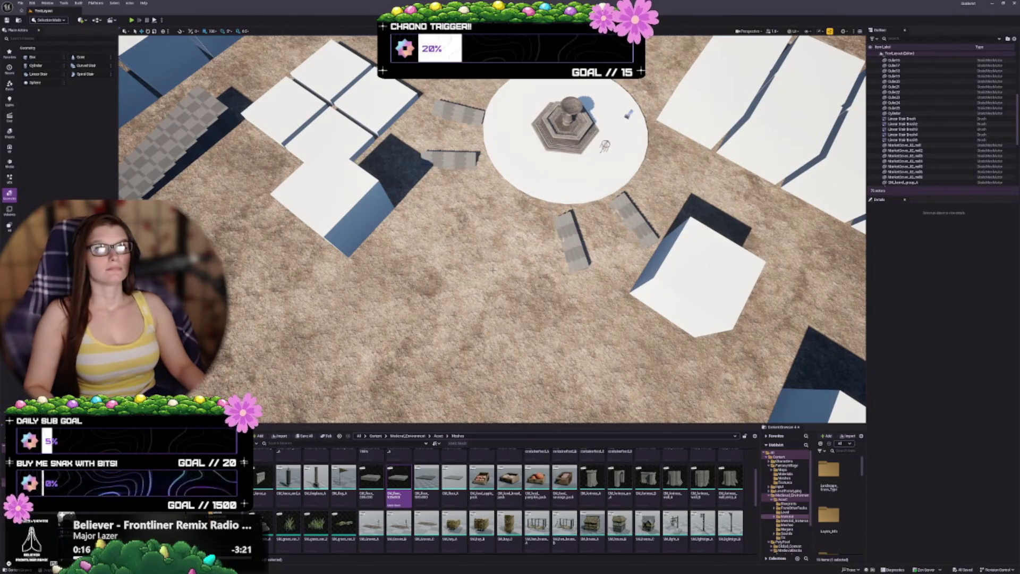
{"action": "mouse_move", "coordinate": [492, 229]}
{"action": "left_mouse_down"}
{"action": "mouse_move", "coordinate": [478, 212]}
{"action": "mouse_move", "coordinate": [505, 202]}
{"action": "mouse_move", "coordinate": [516, 181]}
{"action": "left_mouse_up"}
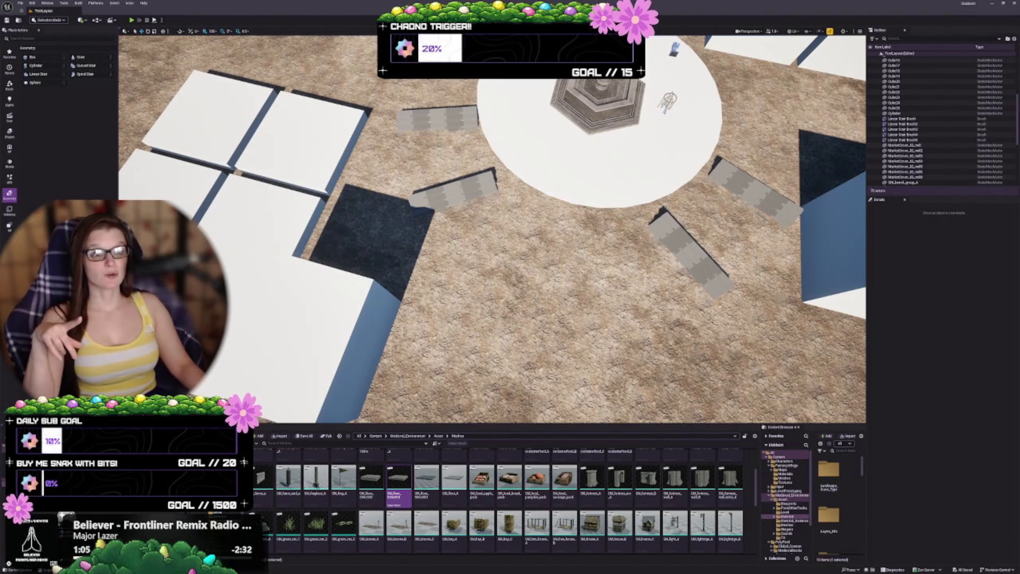
{"action": "left_click_drag", "start_coordinate": [629, 322], "coordinate": [629, 266]}
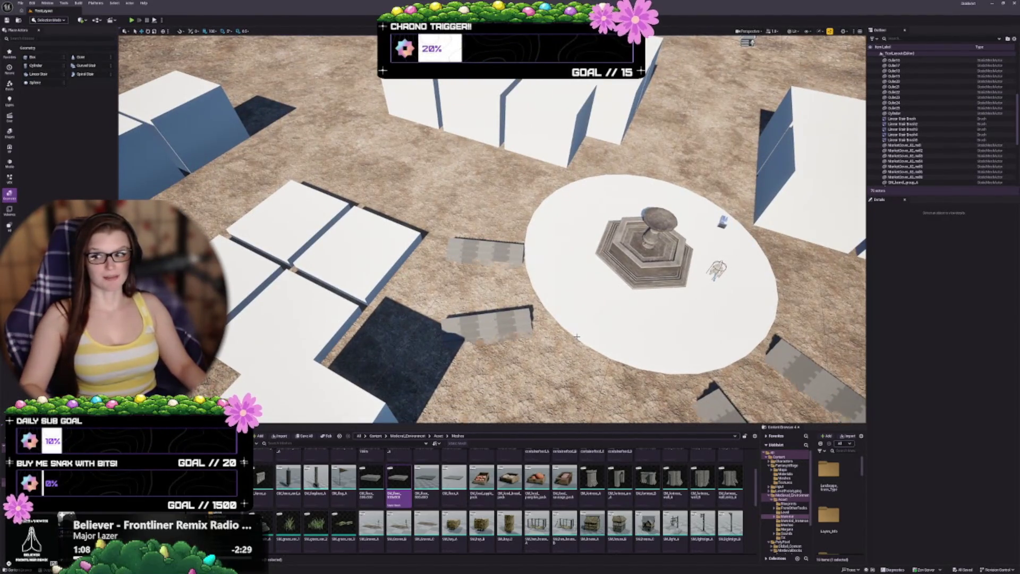
{"action": "left_click_drag", "start_coordinate": [629, 265], "coordinate": [576, 348]}
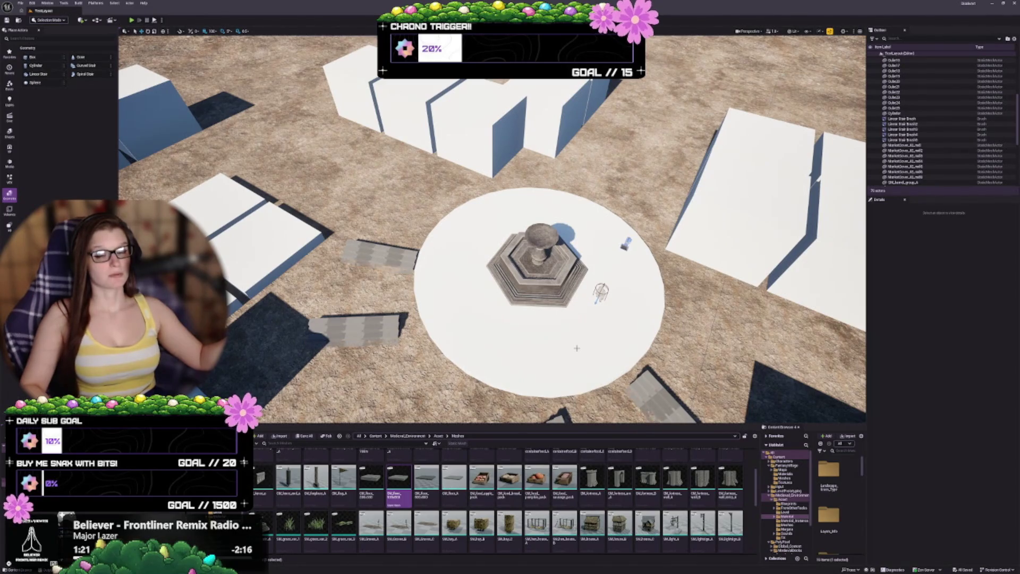
{"action": "mouse_move", "coordinate": [577, 348]}
{"action": "left_mouse_down"}
{"action": "mouse_move", "coordinate": [577, 382]}
{"action": "mouse_move", "coordinate": [569, 345]}
{"action": "mouse_move", "coordinate": [541, 321]}
{"action": "left_mouse_up"}
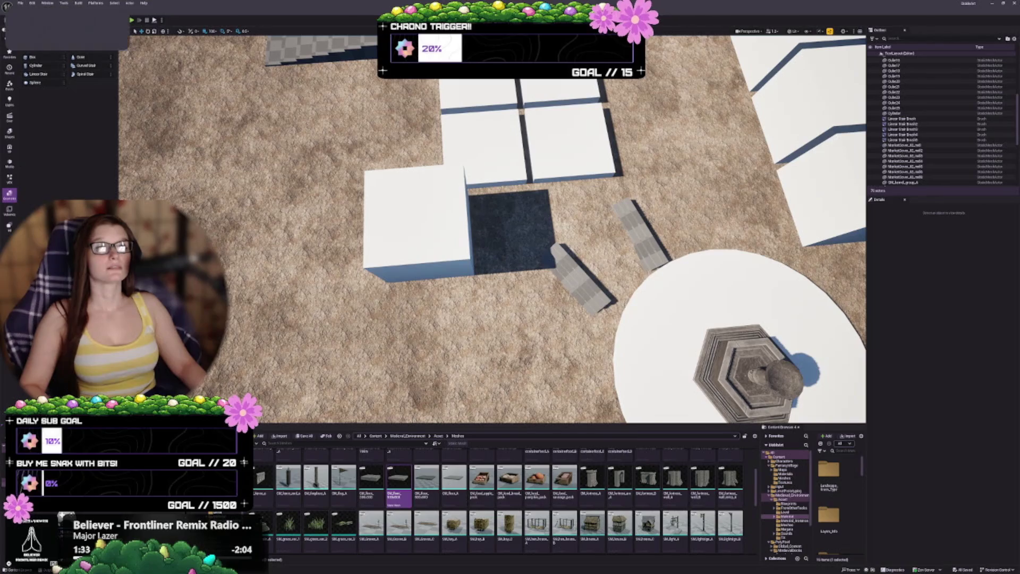
Shift three white cubes: one left and down, upper-left one down, upper-right slightly down-right.
{"action": "left_click", "coordinate": [399, 241]}
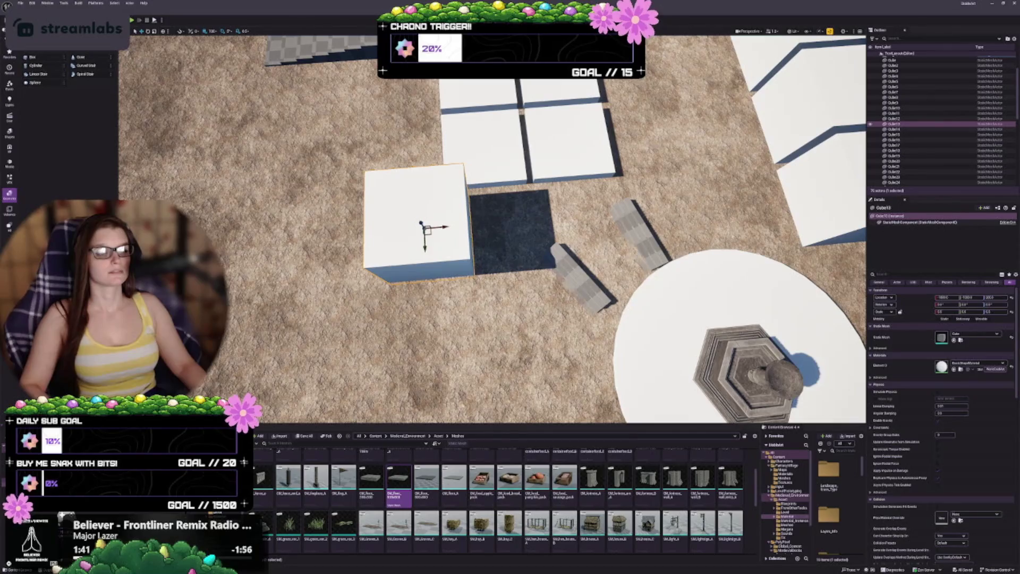
{"action": "mouse_move", "coordinate": [426, 230]}
{"action": "left_mouse_down"}
{"action": "mouse_move", "coordinate": [404, 265]}
{"action": "mouse_move", "coordinate": [393, 265]}
{"action": "mouse_move", "coordinate": [396, 283]}
{"action": "mouse_move", "coordinate": [410, 282]}
{"action": "mouse_move", "coordinate": [386, 277]}
{"action": "left_mouse_up"}
{"action": "left_click", "coordinate": [483, 164]}
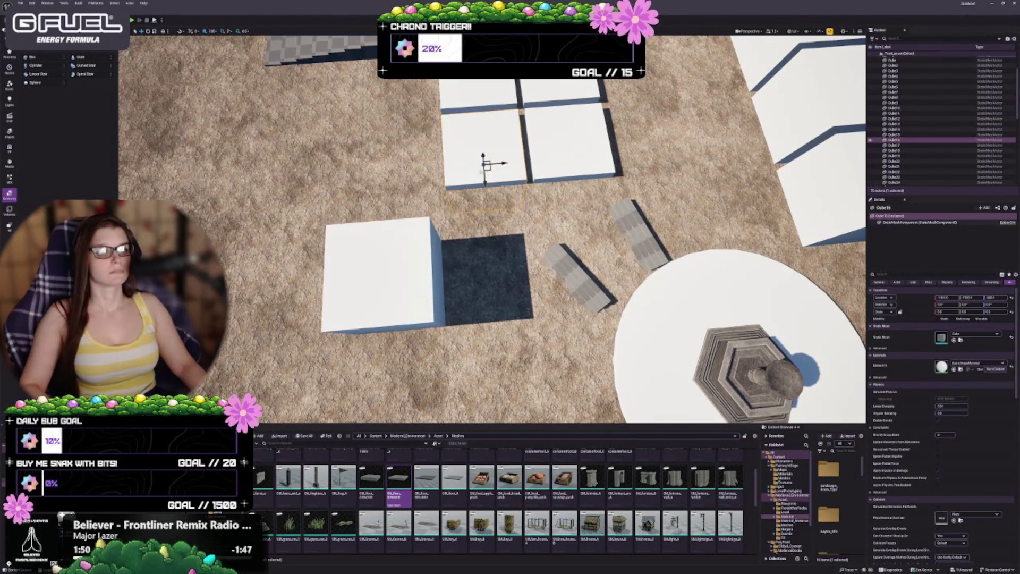
{"action": "mouse_move", "coordinate": [484, 165]}
{"action": "left_mouse_down"}
{"action": "mouse_move", "coordinate": [491, 234]}
{"action": "mouse_move", "coordinate": [491, 215]}
{"action": "left_mouse_up"}
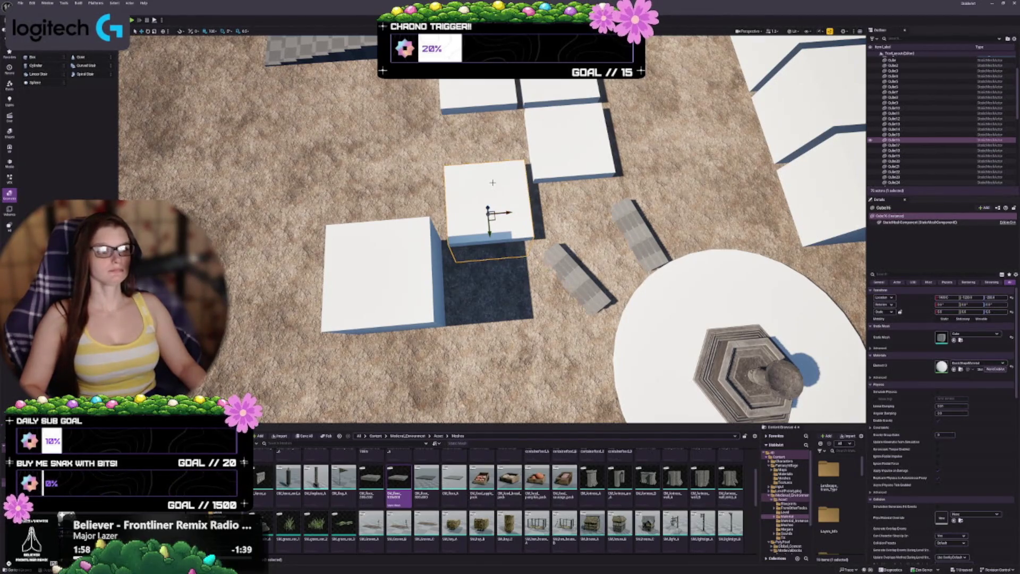
{"action": "left_click", "coordinate": [568, 139]}
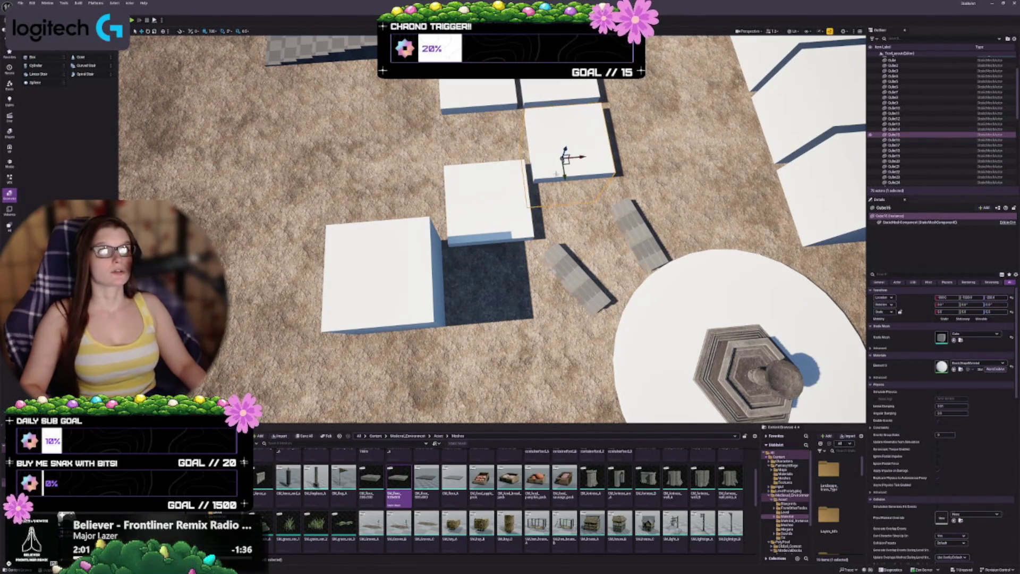
{"action": "mouse_move", "coordinate": [560, 166]}
{"action": "left_mouse_down"}
{"action": "mouse_move", "coordinate": [569, 177]}
{"action": "mouse_move", "coordinate": [563, 171]}
{"action": "left_mouse_up"}
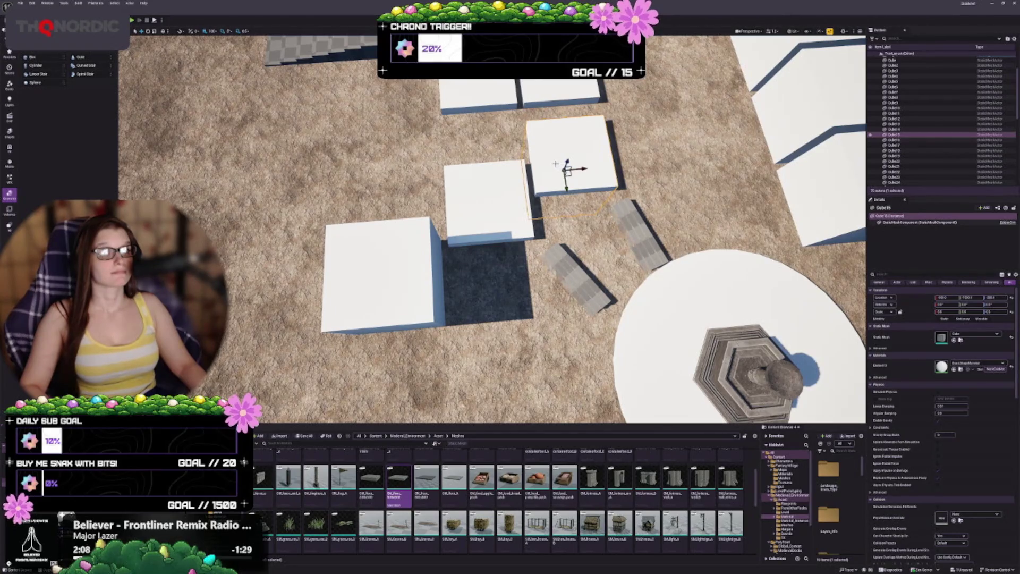
{"action": "mouse_move", "coordinate": [561, 166]}
{"action": "left_mouse_down"}
{"action": "mouse_move", "coordinate": [439, 194]}
{"action": "mouse_move", "coordinate": [441, 155]}
{"action": "left_mouse_up"}
{"action": "key", "text": "Escape"}
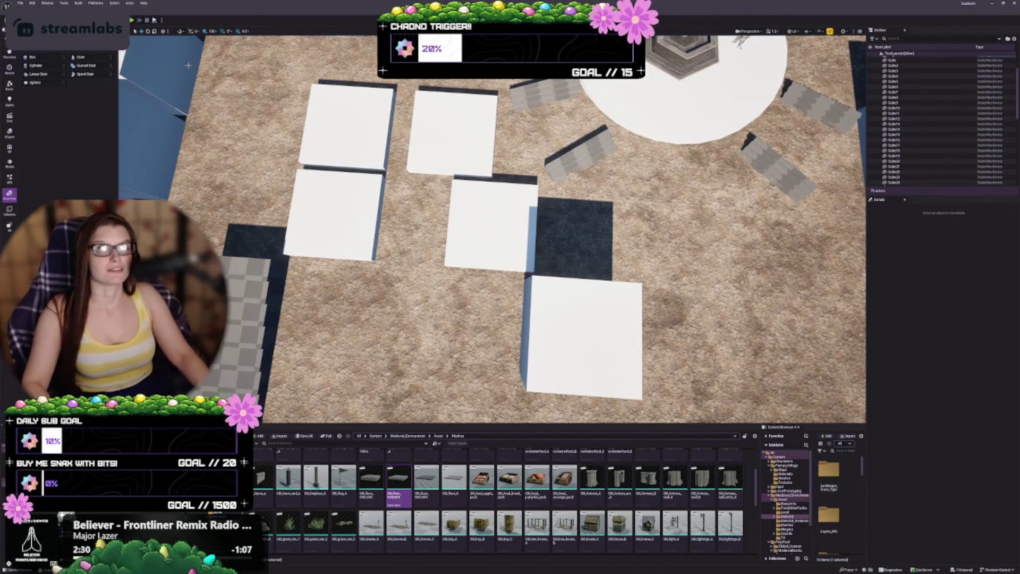
{"action": "mouse_move", "coordinate": [437, 167]}
{"action": "left_mouse_down"}
{"action": "mouse_move", "coordinate": [536, 166]}
{"action": "mouse_move", "coordinate": [523, 127]}
{"action": "mouse_move", "coordinate": [505, 127]}
{"action": "left_mouse_up"}
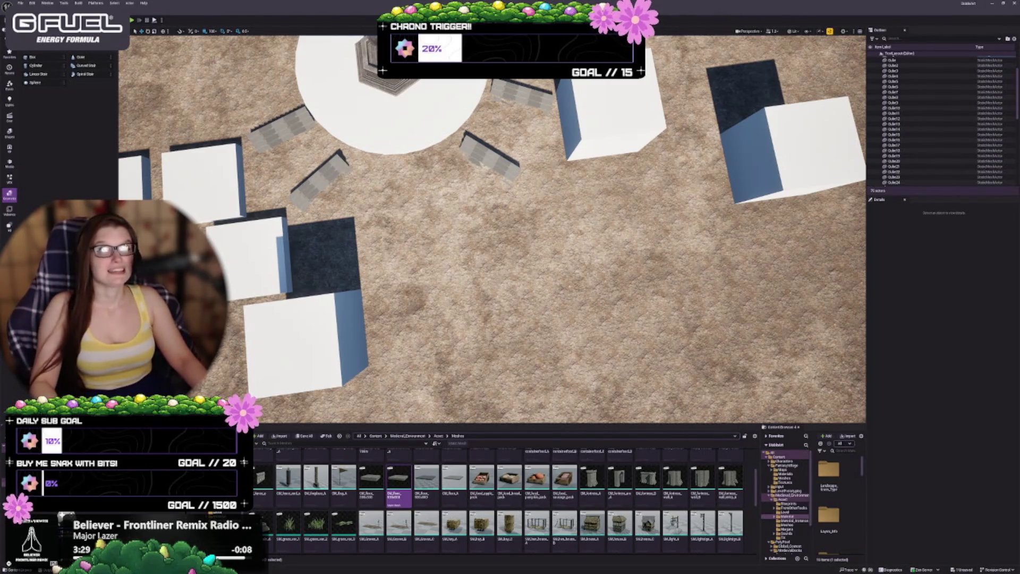
{"action": "key", "text": "s"}
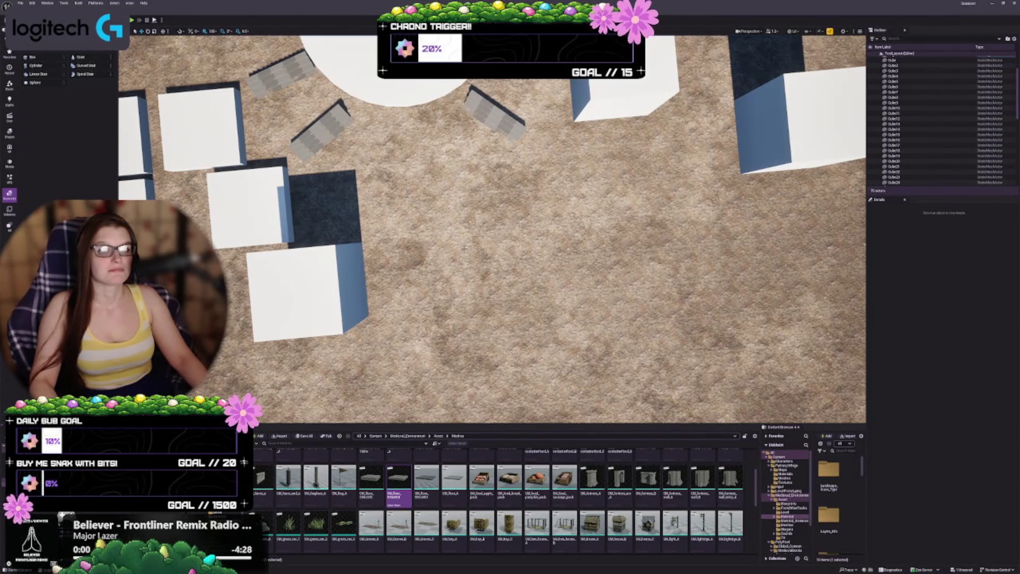
Alt-drag the lower-left white cube to create Cube25 on its right, nudging it further right.
{"action": "left_click", "coordinate": [324, 275]}
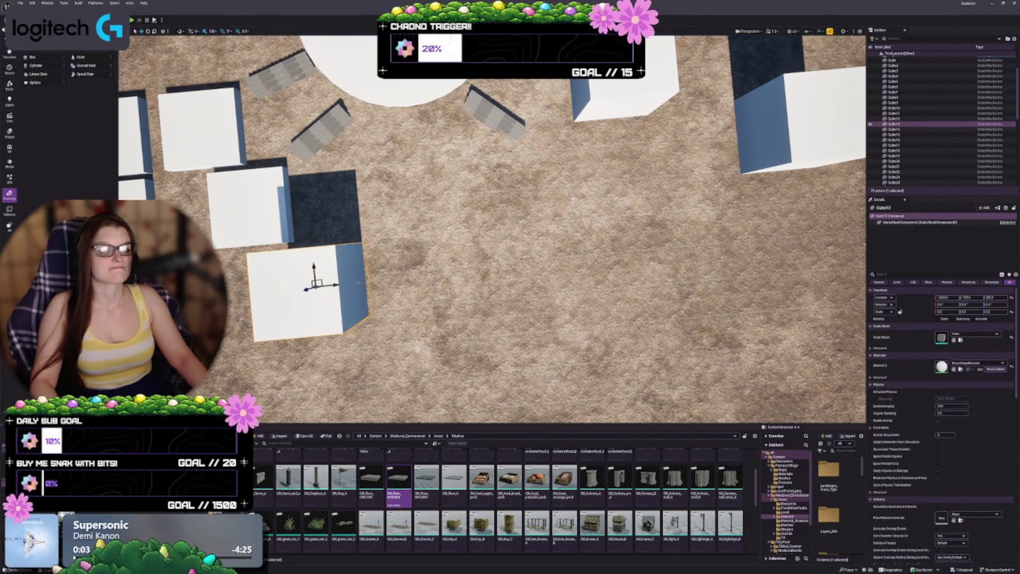
{"action": "left_click_drag", "start_coordinate": [325, 292], "coordinate": [518, 277]}
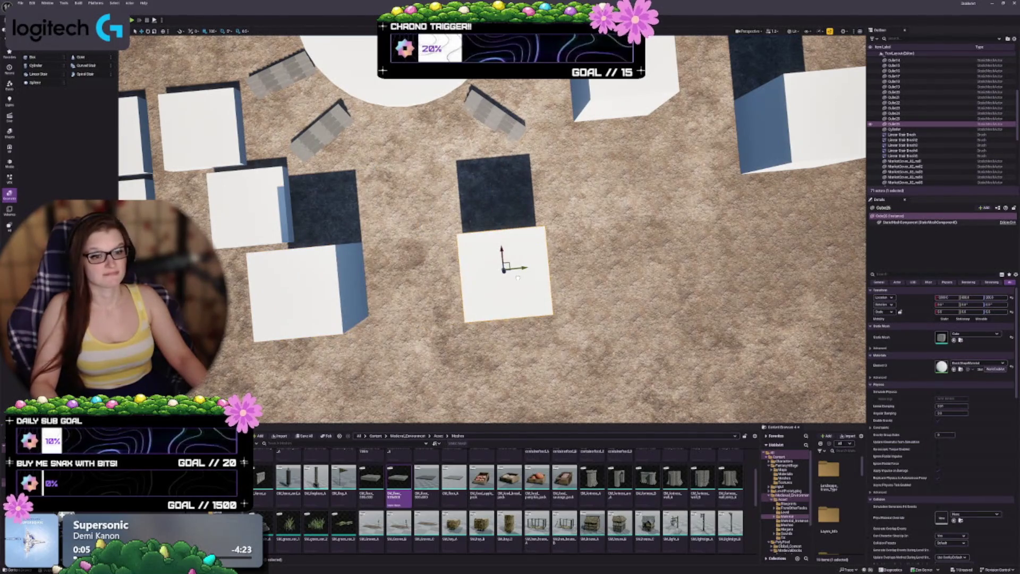
{"action": "key", "text": "a"}
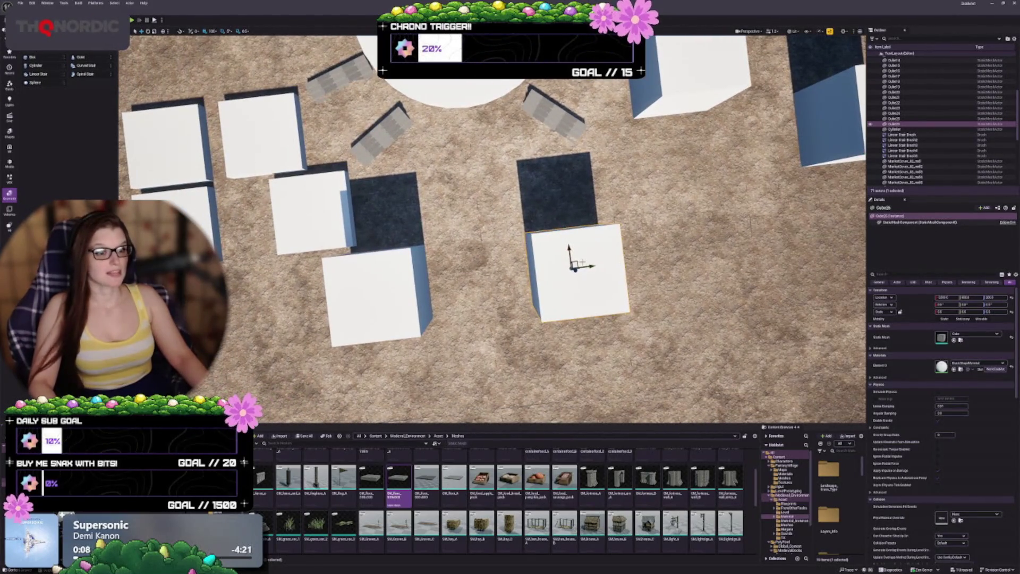
{"action": "mouse_move", "coordinate": [594, 267]}
{"action": "left_mouse_down"}
{"action": "mouse_move", "coordinate": [607, 264]}
{"action": "mouse_move", "coordinate": [597, 266]}
{"action": "left_mouse_up"}
{"action": "left_click", "coordinate": [383, 285]}
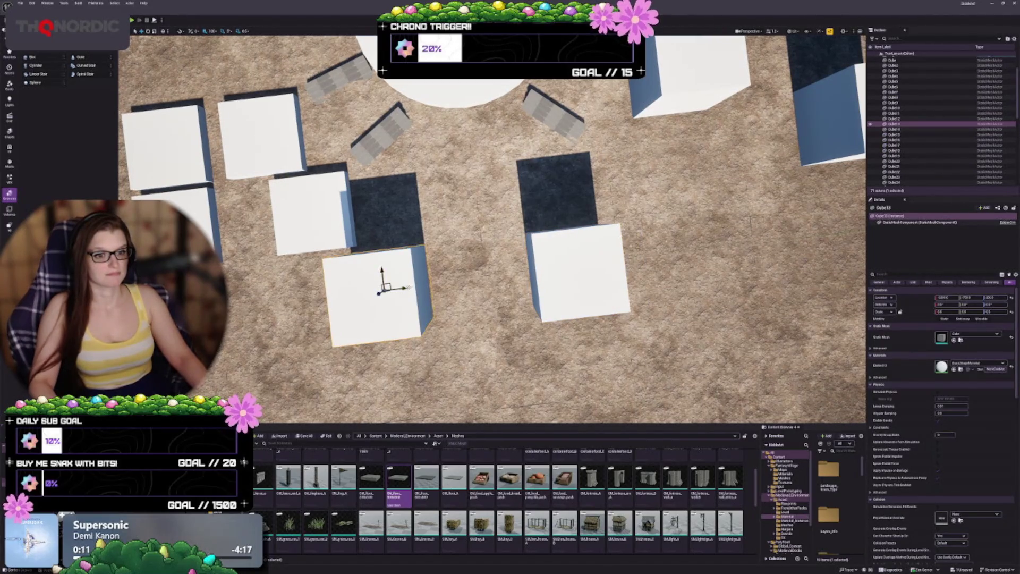
{"action": "mouse_move", "coordinate": [414, 298]}
{"action": "left_mouse_down"}
{"action": "mouse_move", "coordinate": [414, 319]}
{"action": "mouse_move", "coordinate": [329, 314]}
{"action": "left_mouse_up"}
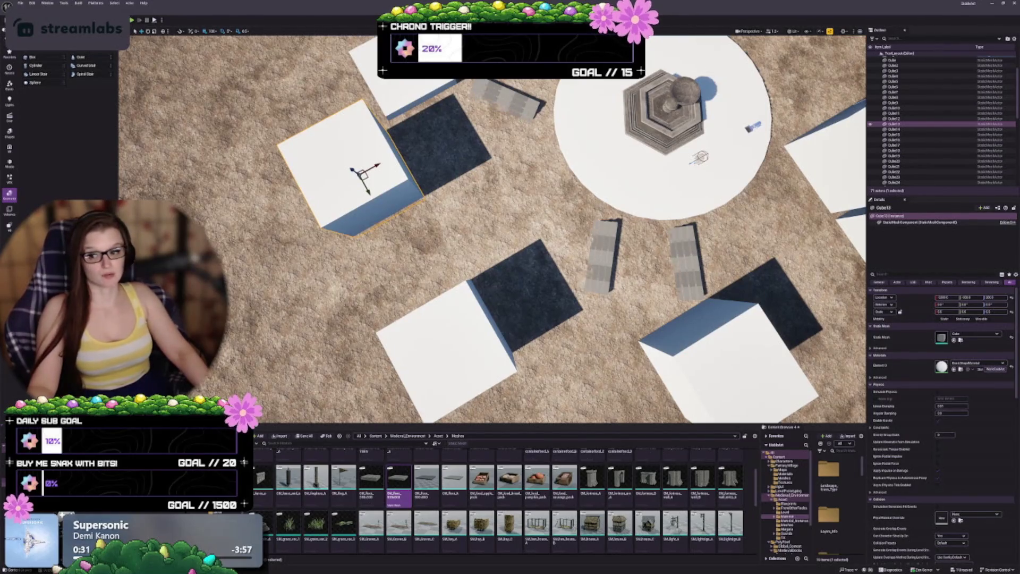
Alt-drag a copy of Cube16 (Cube27) into the gap against the central dark panel.
{"action": "scroll", "coordinate": [492, 229], "scroll_direction": "up", "scroll_amount": 3}
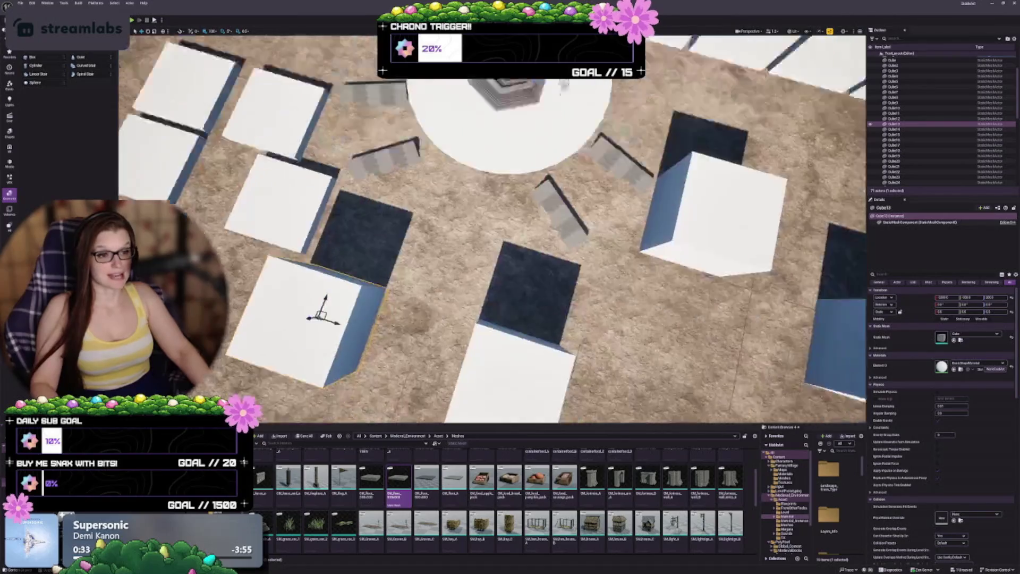
{"action": "key", "text": "Escape"}
{"action": "scroll", "coordinate": [492, 229], "scroll_direction": "up", "scroll_amount": 3}
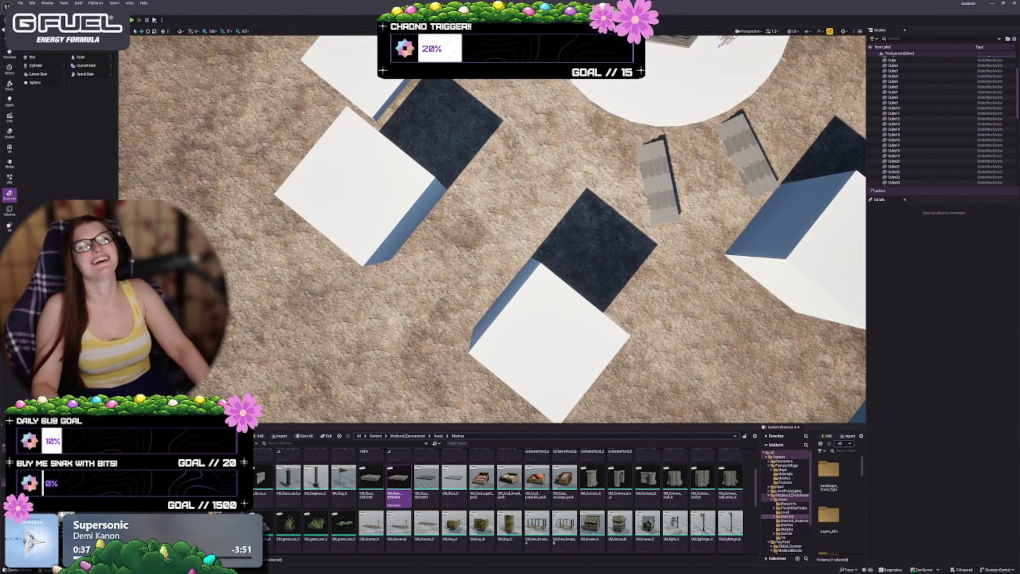
{"action": "mouse_move", "coordinate": [395, 243]}
{"action": "left_mouse_down"}
{"action": "mouse_move", "coordinate": [362, 326]}
{"action": "mouse_move", "coordinate": [454, 252]}
{"action": "mouse_move", "coordinate": [479, 91]}
{"action": "left_mouse_up"}
{"action": "left_click", "coordinate": [302, 203]}
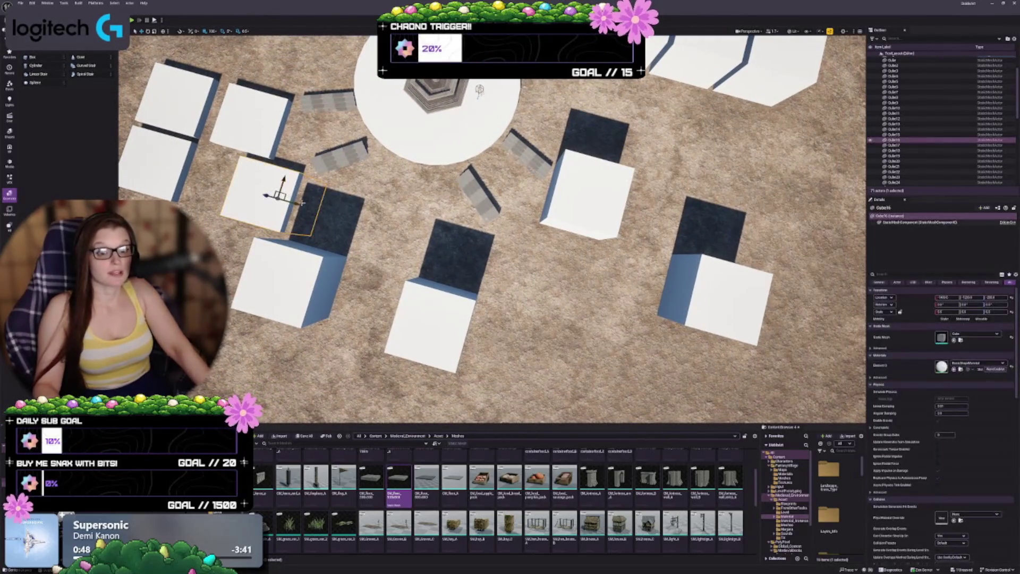
{"action": "mouse_move", "coordinate": [279, 195]}
{"action": "left_mouse_down"}
{"action": "mouse_move", "coordinate": [403, 221]}
{"action": "mouse_move", "coordinate": [536, 288]}
{"action": "mouse_move", "coordinate": [526, 283]}
{"action": "left_mouse_up"}
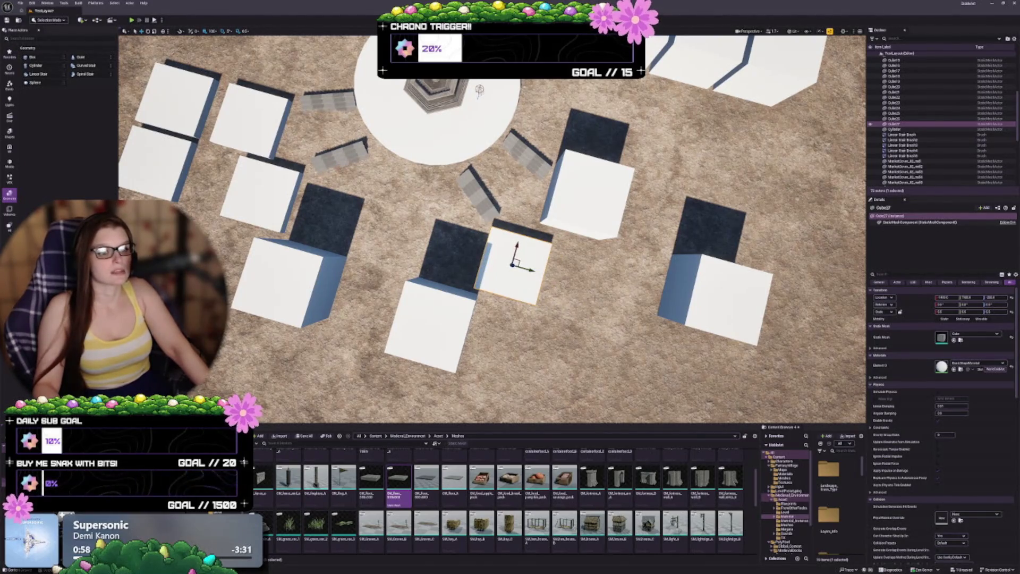
Select the centre cube by the checkered path, undo its stray move, and Alt-drag a copy leftward.
{"action": "key", "text": "s"}
{"action": "key", "text": "d"}
{"action": "left_click_drag", "start_coordinate": [492, 229], "coordinate": [536, 228]}
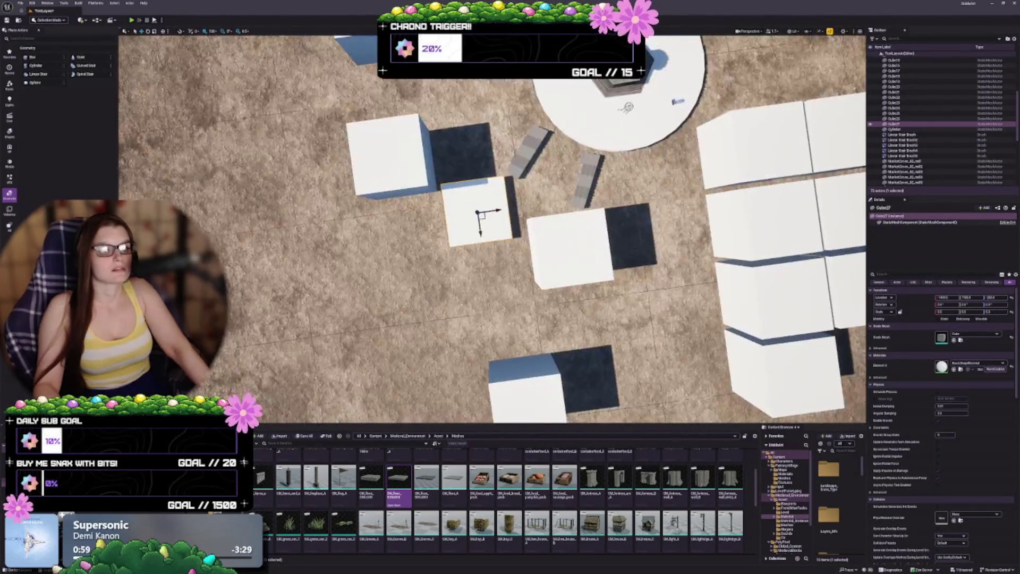
{"action": "scroll", "coordinate": [493, 228], "scroll_direction": "down", "scroll_amount": 5}
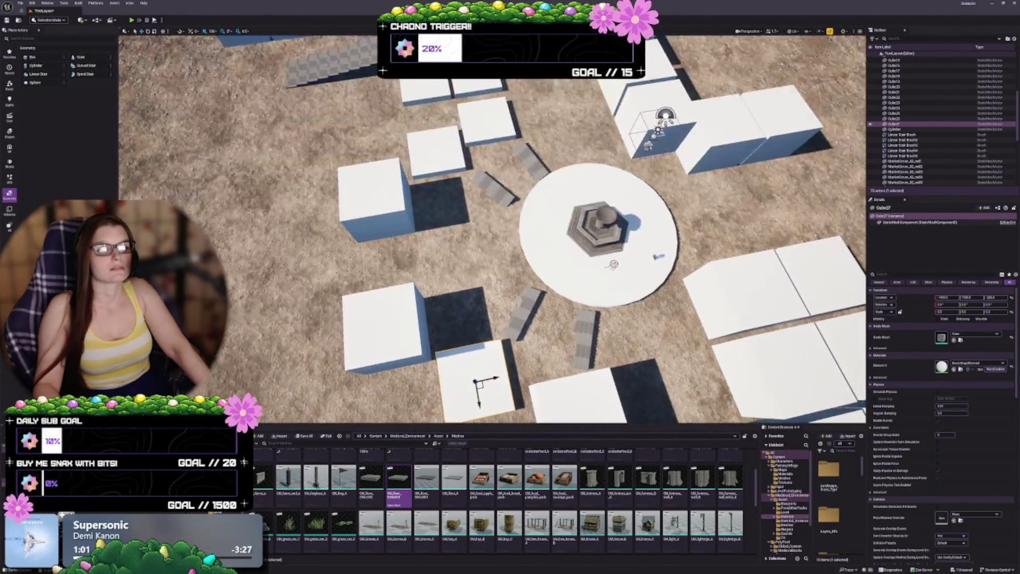
{"action": "mouse_move", "coordinate": [492, 228]}
{"action": "left_mouse_down"}
{"action": "mouse_move", "coordinate": [526, 229]}
{"action": "mouse_move", "coordinate": [510, 228]}
{"action": "mouse_move", "coordinate": [528, 210]}
{"action": "mouse_move", "coordinate": [502, 170]}
{"action": "left_mouse_up"}
{"action": "left_click_drag", "start_coordinate": [659, 242], "coordinate": [665, 247]}
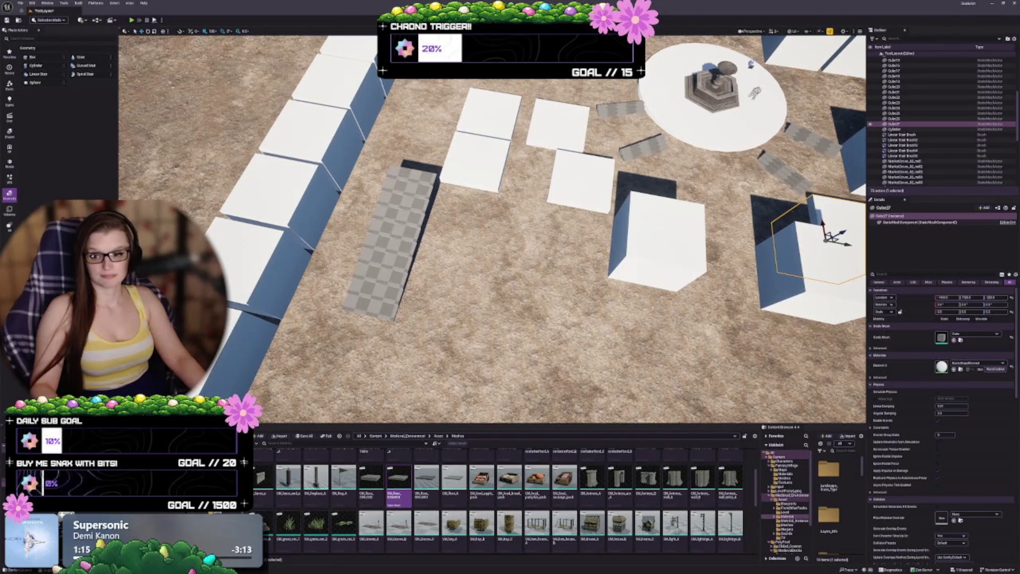
{"action": "left_click", "coordinate": [631, 252]}
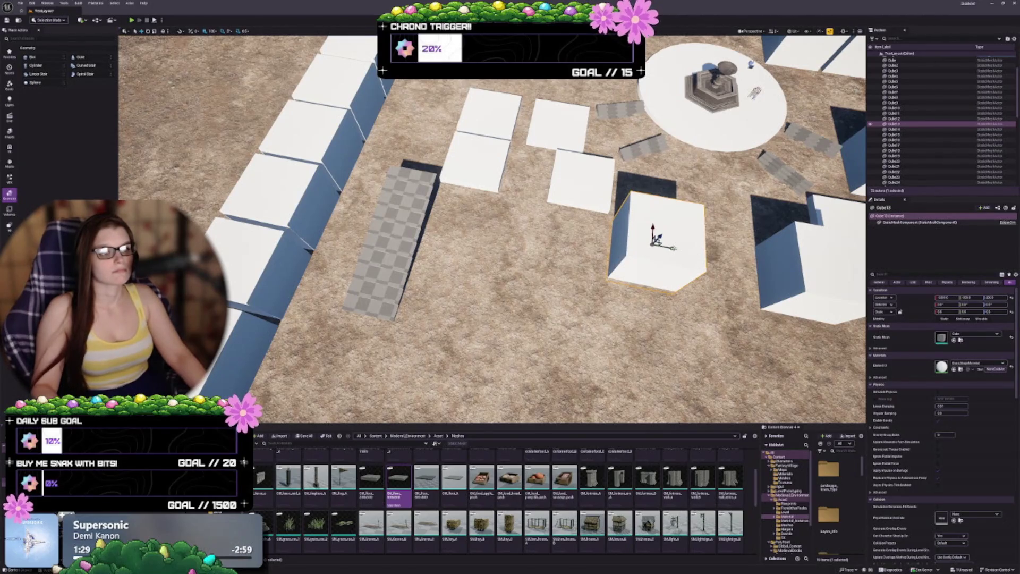
{"action": "mouse_move", "coordinate": [656, 242]}
{"action": "left_mouse_down"}
{"action": "mouse_move", "coordinate": [581, 218]}
{"action": "mouse_move", "coordinate": [606, 230]}
{"action": "left_mouse_up"}
{"action": "key", "text": "ctrl+z"}
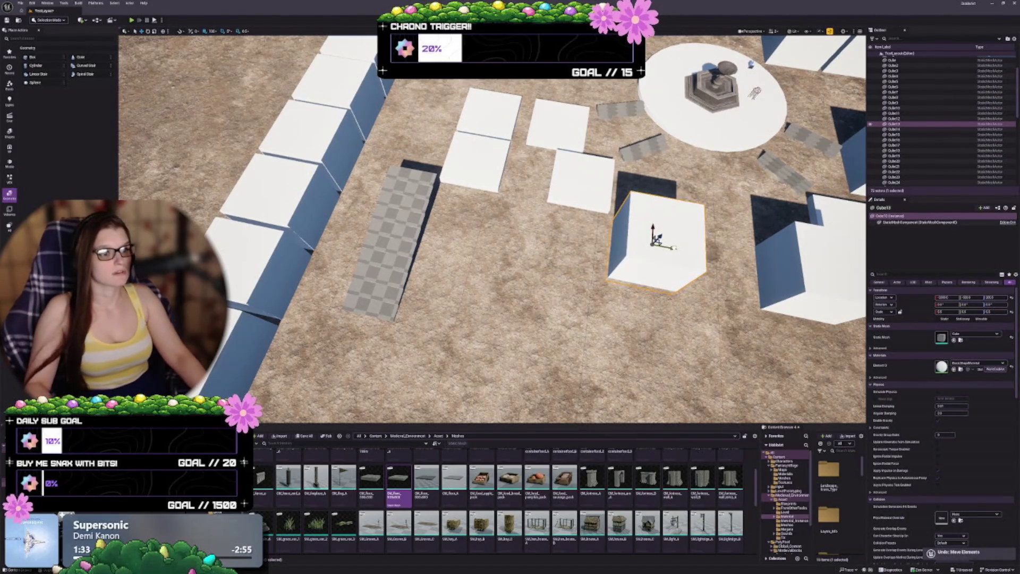
{"action": "left_click_drag", "start_coordinate": [671, 249], "coordinate": [523, 224], "text": "alt"}
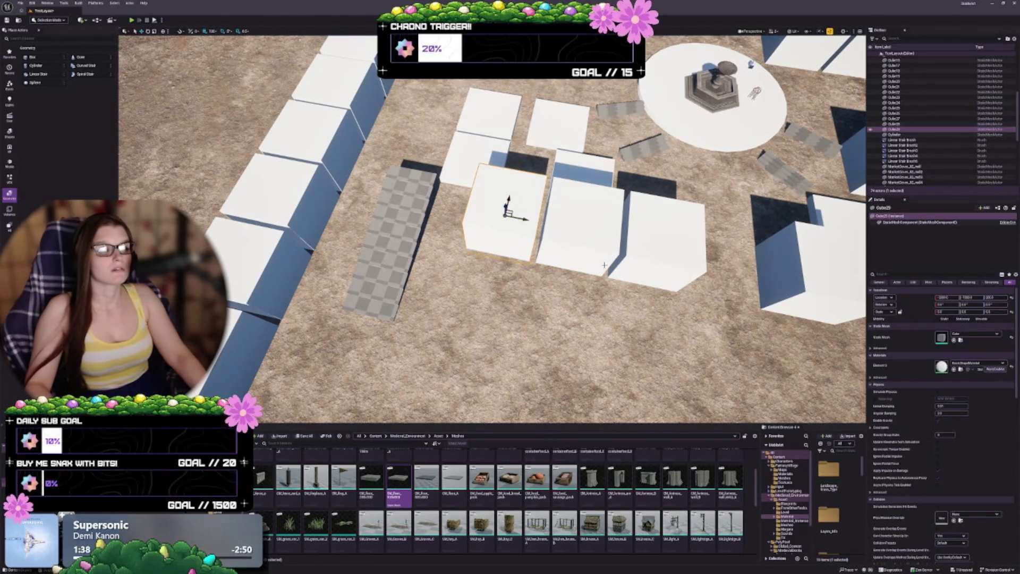
Slide the new white cube flush against its neighbour in the row.
{"action": "scroll", "coordinate": [523, 223], "scroll_direction": "up", "scroll_amount": 1}
{"action": "scroll", "coordinate": [523, 223], "scroll_direction": "up", "scroll_amount": 1}
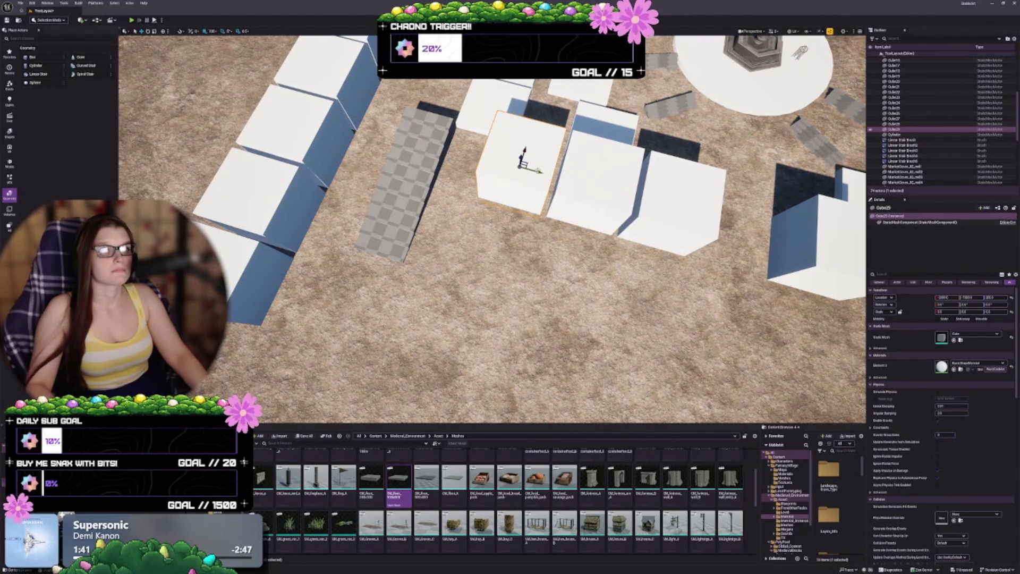
{"action": "left_click_drag", "start_coordinate": [539, 170], "coordinate": [526, 162]}
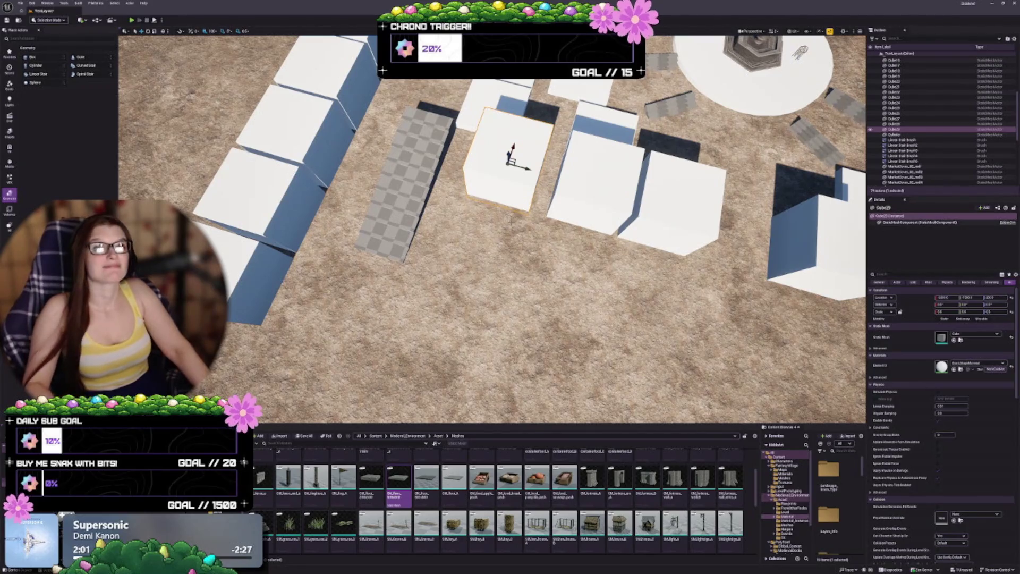
{"action": "left_click_drag", "start_coordinate": [494, 239], "coordinate": [536, 229]}
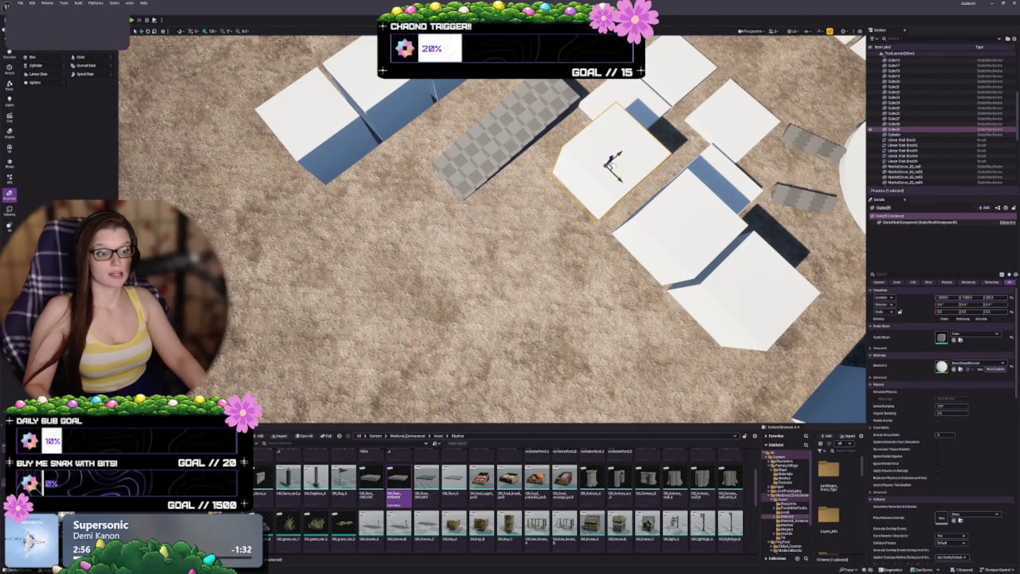
Alt-drag cube copies into a front row, undoing a bad move and deleting the extra Cube30.
{"action": "left_click_drag", "start_coordinate": [611, 166], "coordinate": [506, 218]}
{"action": "key", "text": "ctrl+z"}
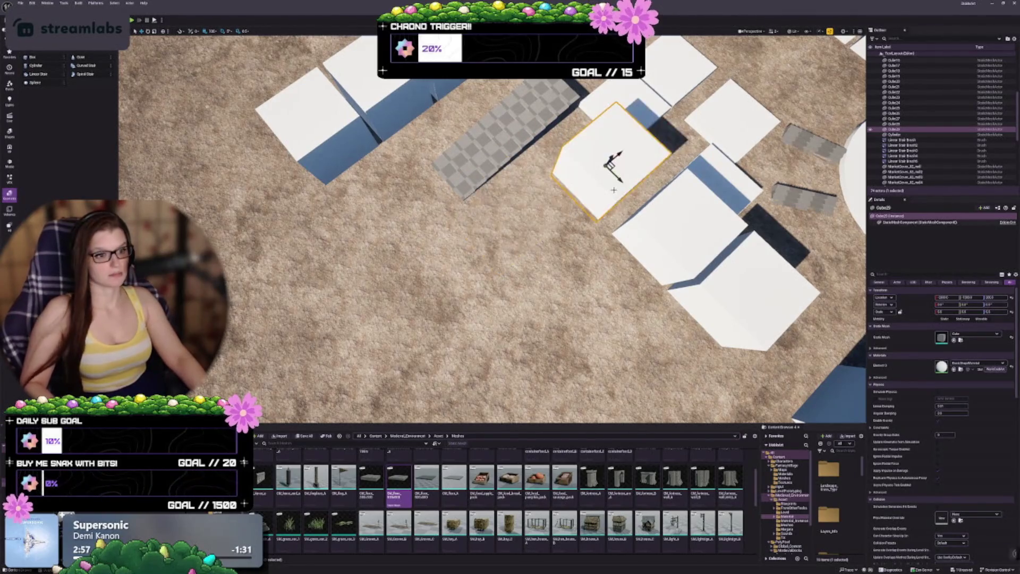
{"action": "mouse_move", "coordinate": [612, 165]}
{"action": "left_mouse_down"}
{"action": "mouse_move", "coordinate": [530, 193]}
{"action": "mouse_move", "coordinate": [485, 221]}
{"action": "mouse_move", "coordinate": [496, 225]}
{"action": "left_mouse_up"}
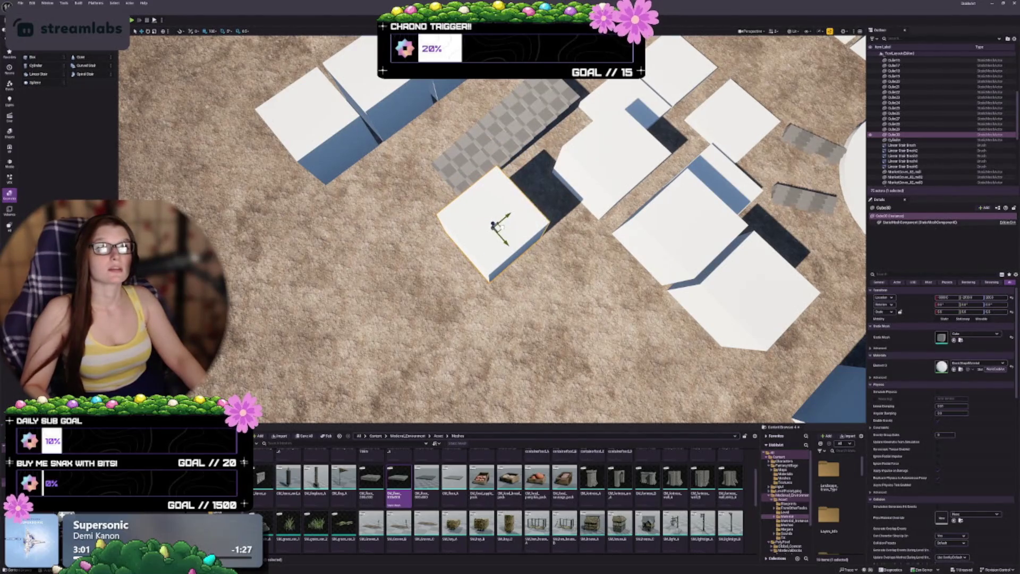
{"action": "mouse_move", "coordinate": [502, 235]}
{"action": "left_mouse_down"}
{"action": "mouse_move", "coordinate": [494, 240]}
{"action": "mouse_move", "coordinate": [497, 227]}
{"action": "left_mouse_up"}
{"action": "left_click_drag", "start_coordinate": [531, 318], "coordinate": [436, 284]}
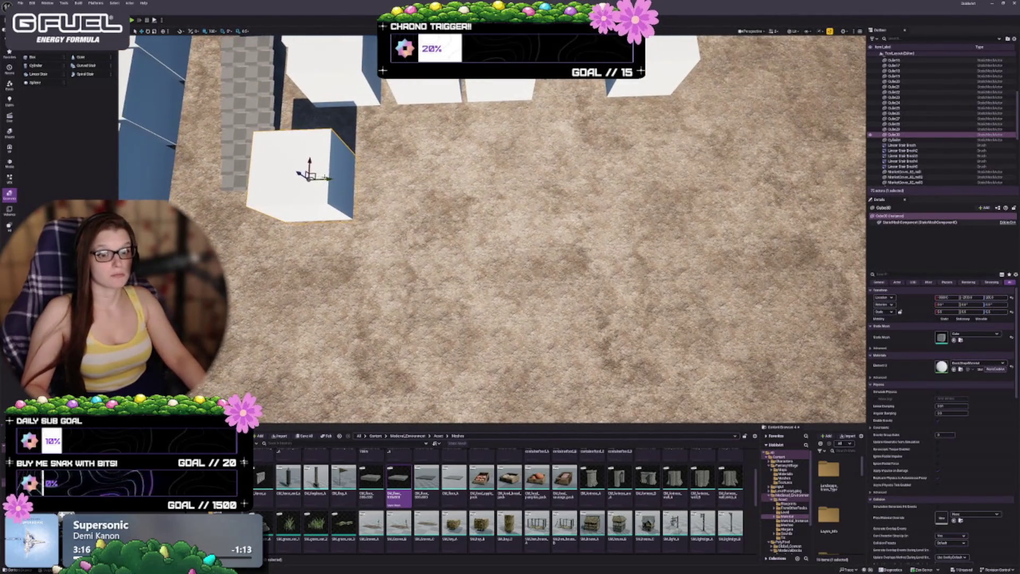
{"action": "left_click_drag", "start_coordinate": [327, 186], "coordinate": [563, 178], "text": "alt"}
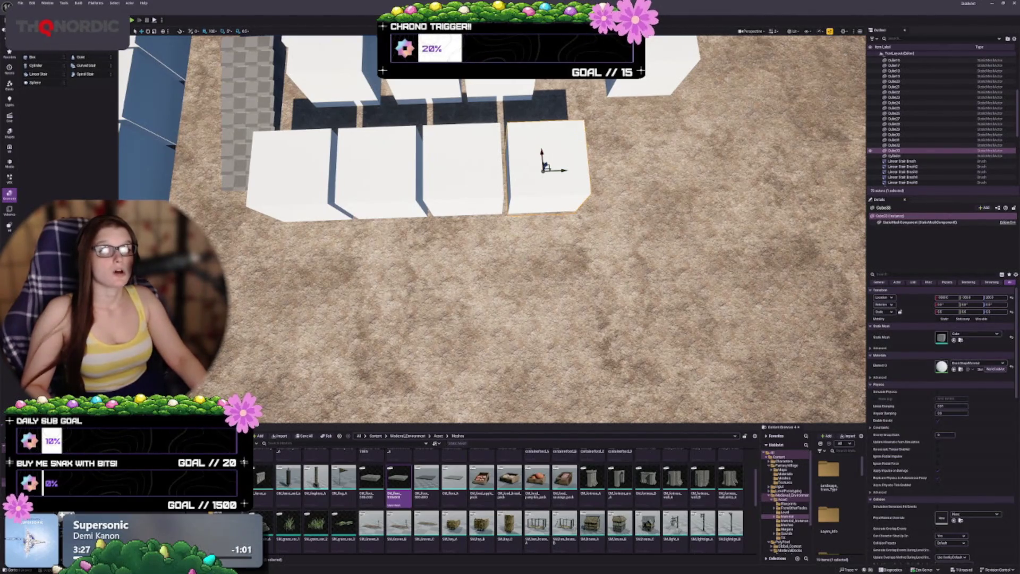
{"action": "left_click_drag", "start_coordinate": [542, 223], "coordinate": [627, 233]}
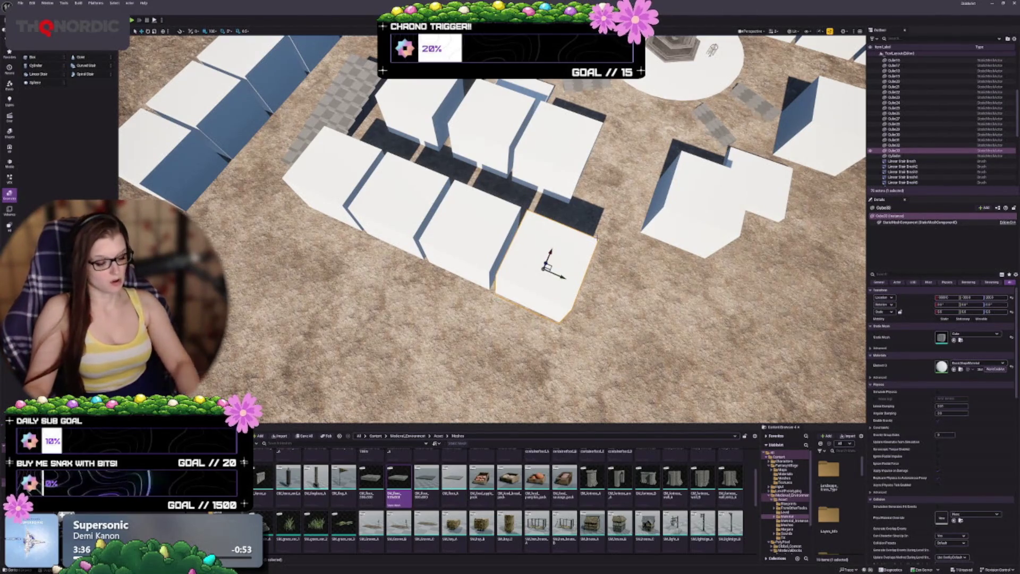
{"action": "key", "text": "Delete"}
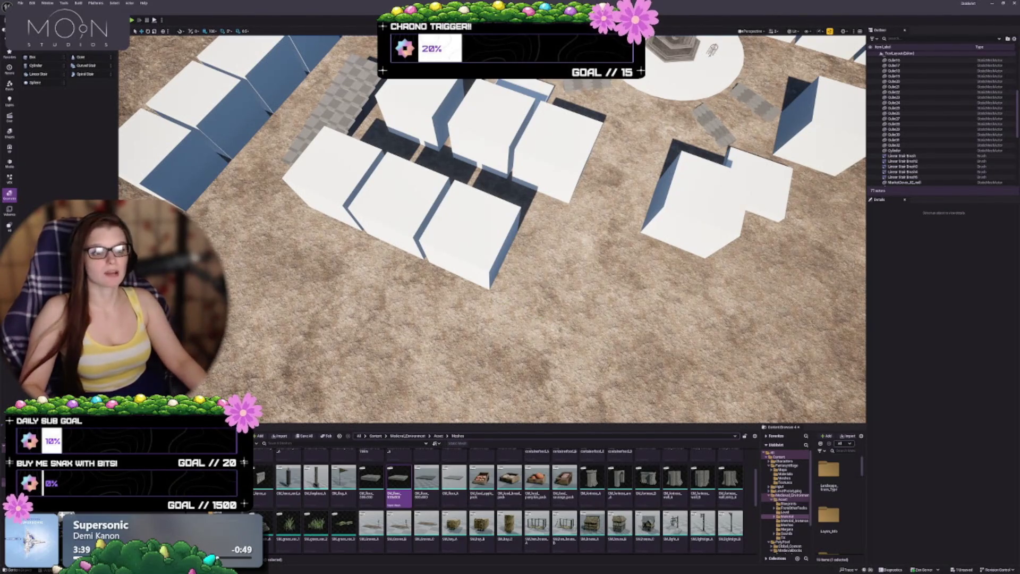
{"action": "left_click_drag", "start_coordinate": [597, 237], "coordinate": [526, 201]}
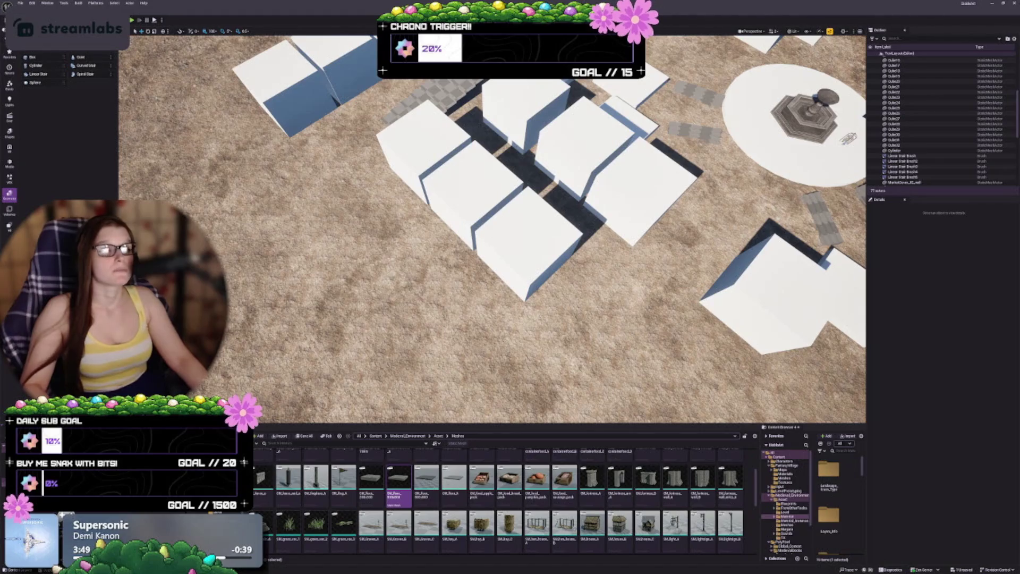
{"action": "left_click_drag", "start_coordinate": [368, 282], "coordinate": [368, 239]}
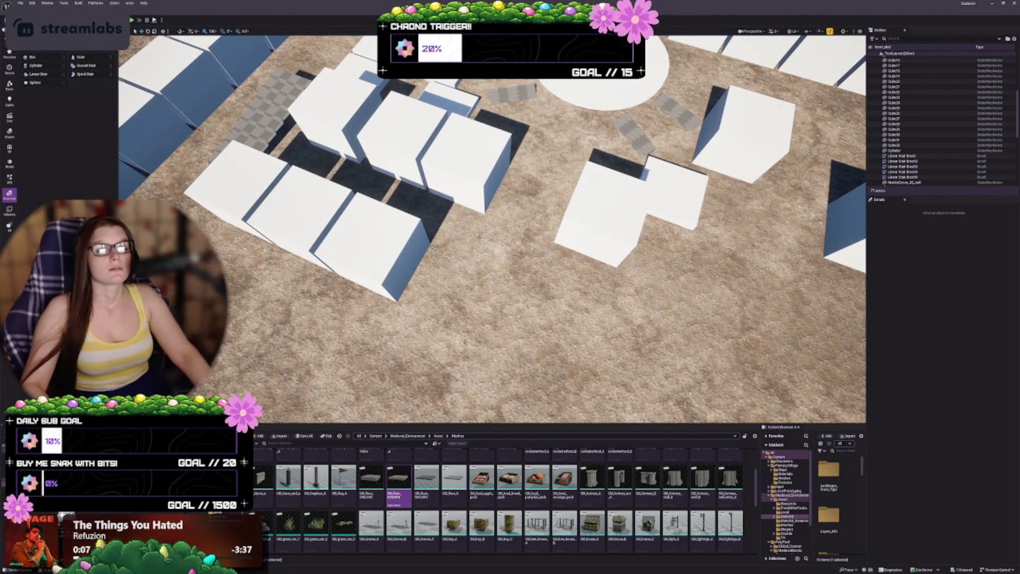
{"action": "mouse_move", "coordinate": [491, 229]}
{"action": "left_mouse_down"}
{"action": "mouse_move", "coordinate": [361, 229]}
{"action": "mouse_move", "coordinate": [521, 254]}
{"action": "mouse_move", "coordinate": [524, 273]}
{"action": "mouse_move", "coordinate": [497, 199]}
{"action": "mouse_move", "coordinate": [535, 217]}
{"action": "left_mouse_up"}
{"action": "left_click", "coordinate": [497, 199]}
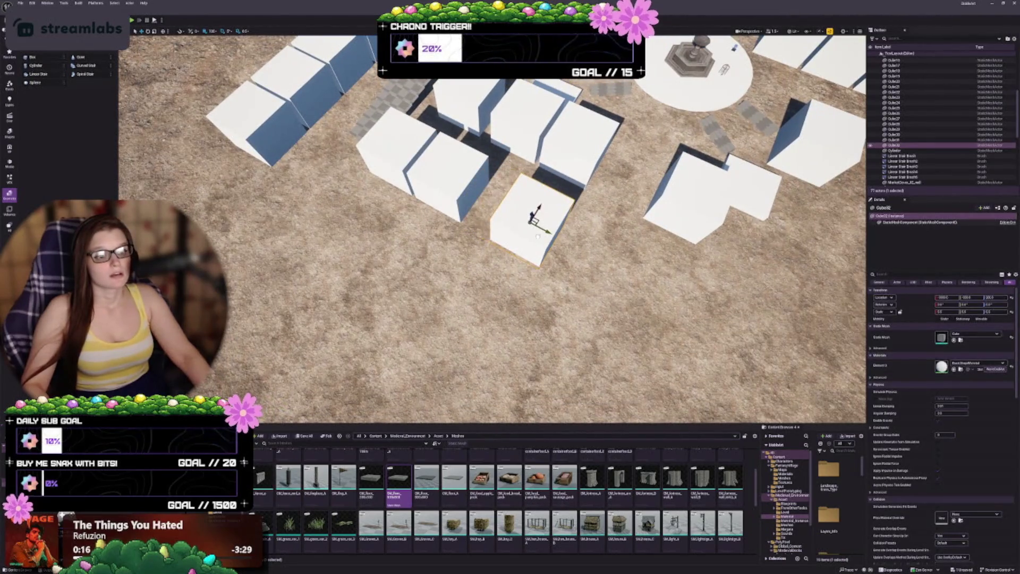
Duplicate a front-row cube onto the open ground, add a copy to its left, and focus it.
{"action": "left_click", "coordinate": [454, 175]}
{"action": "mouse_move", "coordinate": [455, 176]}
{"action": "left_mouse_down"}
{"action": "mouse_move", "coordinate": [472, 180]}
{"action": "mouse_move", "coordinate": [458, 182]}
{"action": "left_mouse_up"}
{"action": "key", "text": "ctrl+z"}
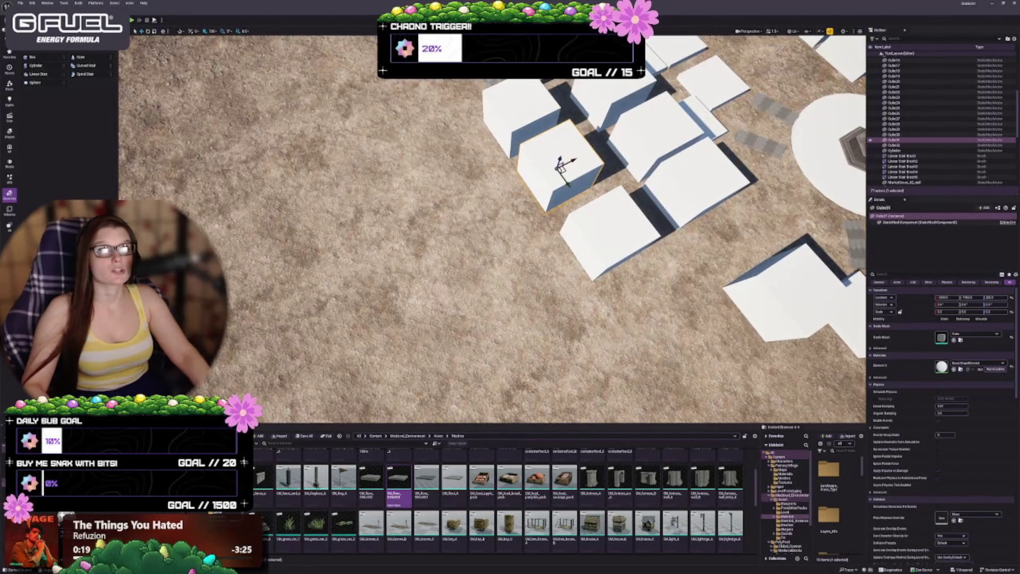
{"action": "left_click", "coordinate": [579, 230]}
{"action": "left_click_drag", "start_coordinate": [579, 230], "coordinate": [558, 217]}
{"action": "mouse_move", "coordinate": [658, 288]}
{"action": "left_mouse_down"}
{"action": "mouse_move", "coordinate": [478, 297]}
{"action": "mouse_move", "coordinate": [474, 287]}
{"action": "mouse_move", "coordinate": [463, 307]}
{"action": "left_mouse_up"}
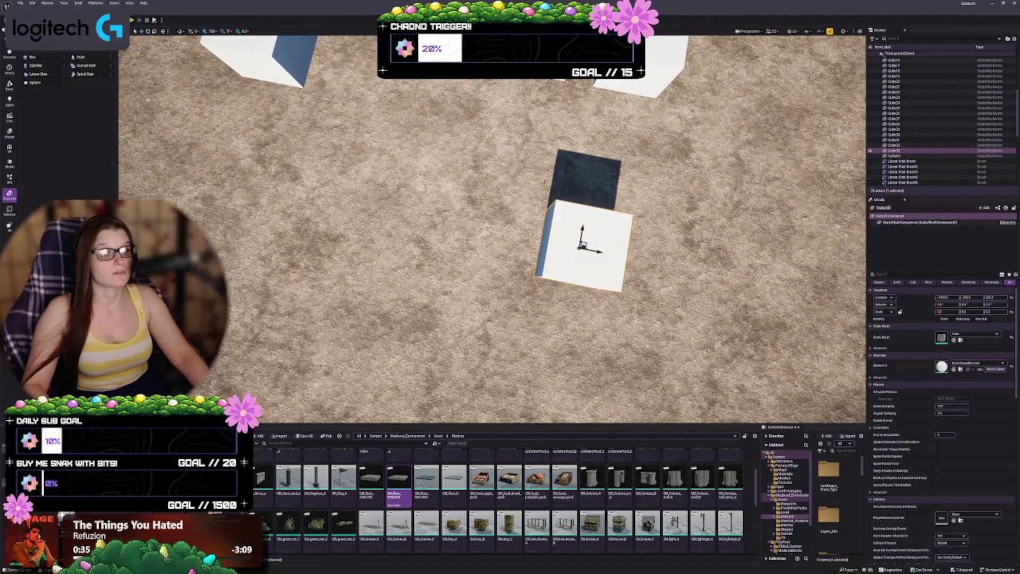
{"action": "scroll", "coordinate": [592, 241], "scroll_direction": "down", "scroll_amount": 3}
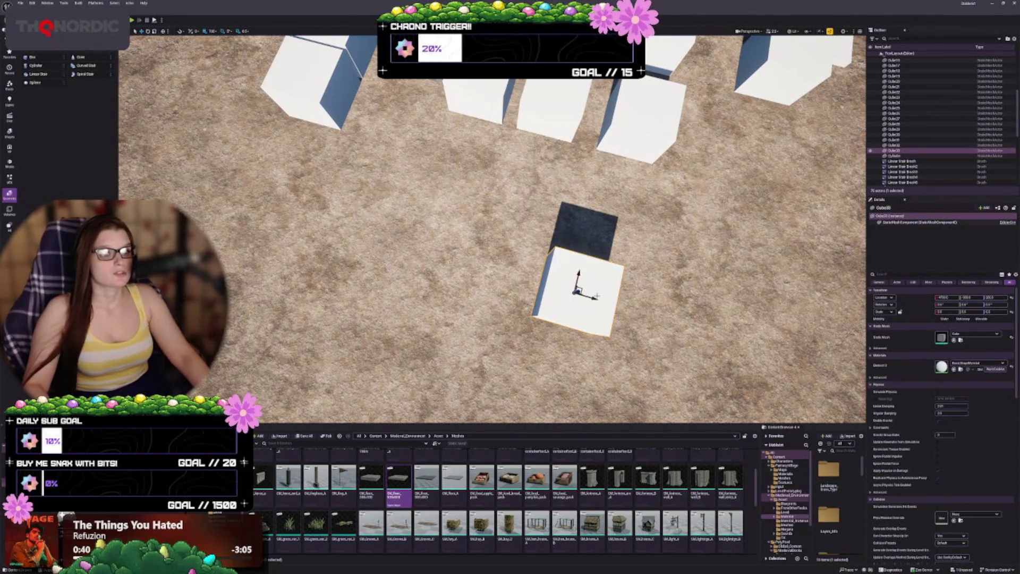
{"action": "mouse_move", "coordinate": [593, 299]}
{"action": "left_mouse_down"}
{"action": "mouse_move", "coordinate": [483, 261]}
{"action": "mouse_move", "coordinate": [452, 254]}
{"action": "mouse_move", "coordinate": [449, 266]}
{"action": "left_mouse_up"}
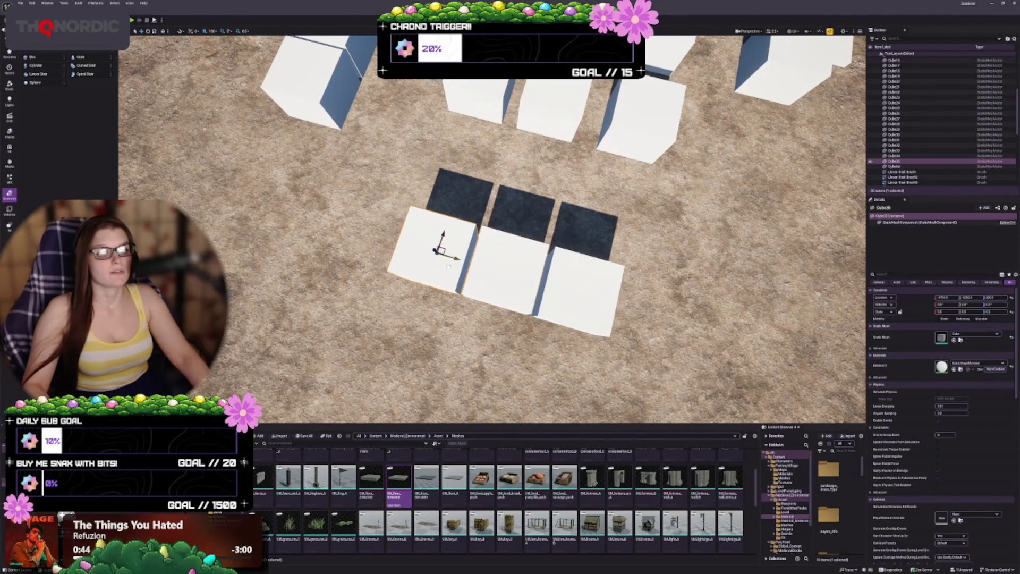
{"action": "key", "text": "f"}
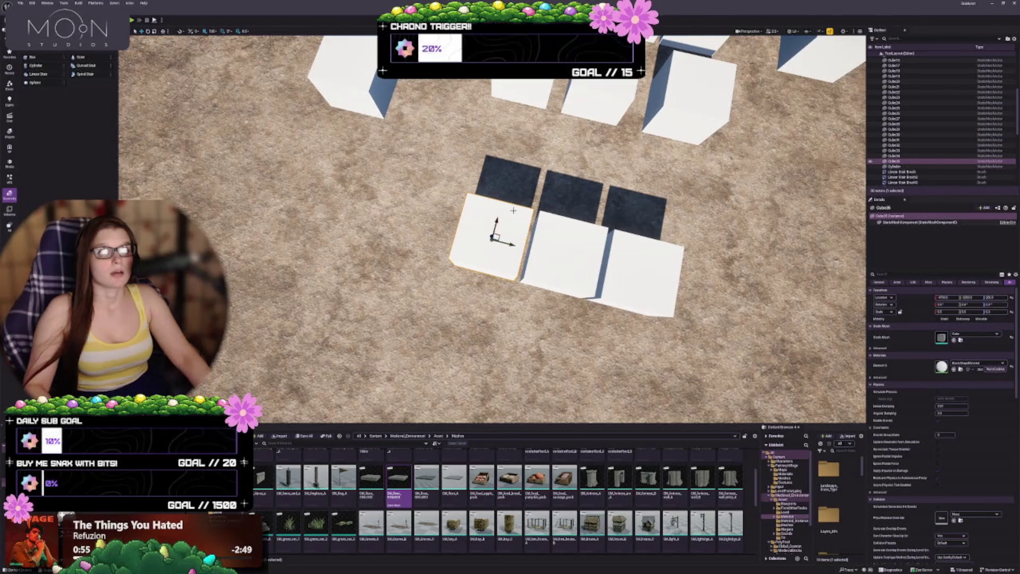
{"action": "left_click_drag", "start_coordinate": [492, 229], "coordinate": [492, 228]}
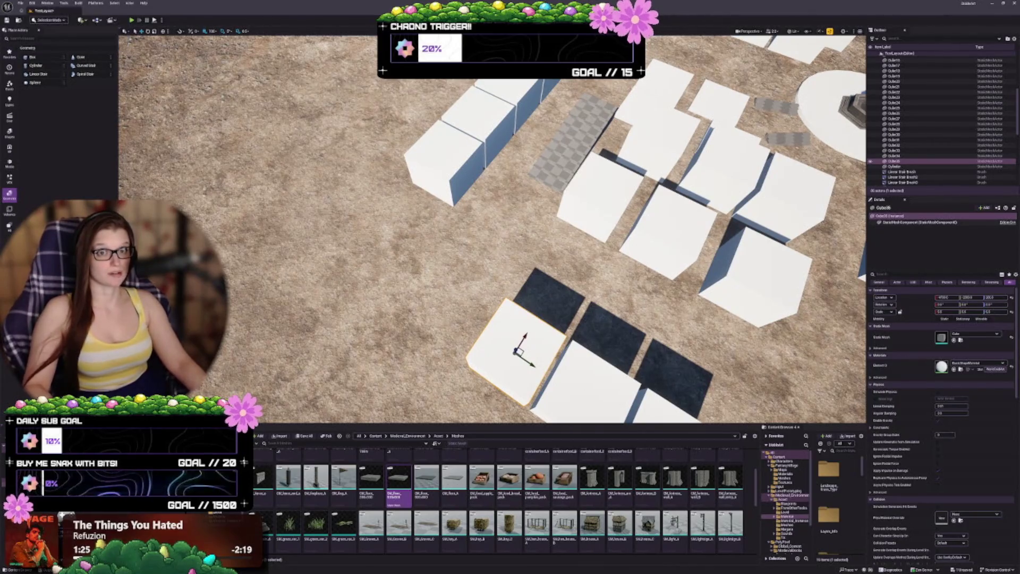
Copy a cube up-left and move four selected floor tiles down-left into line.
{"action": "left_click_drag", "start_coordinate": [494, 239], "coordinate": [457, 236]}
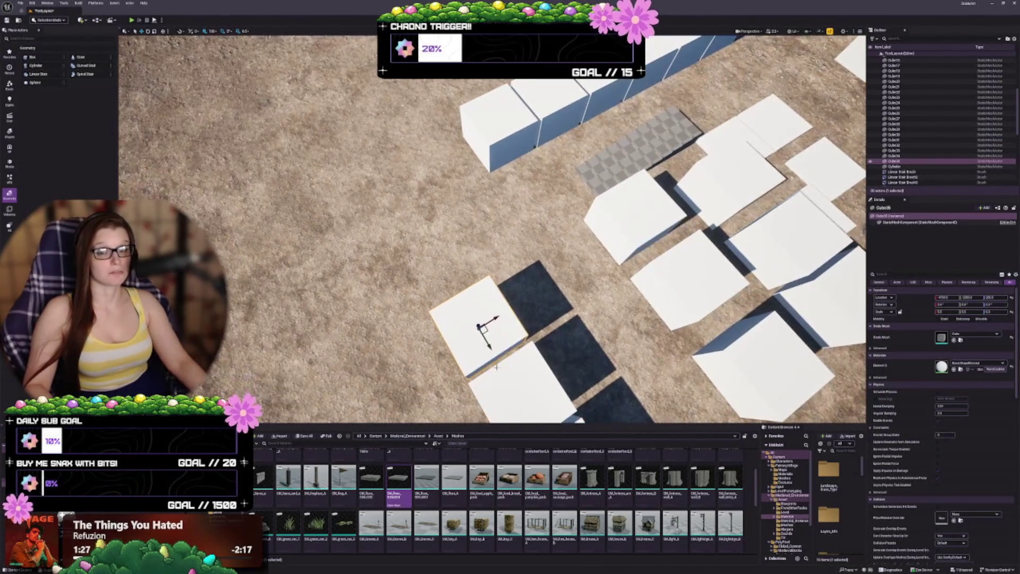
{"action": "left_click_drag", "start_coordinate": [489, 347], "coordinate": [452, 285]}
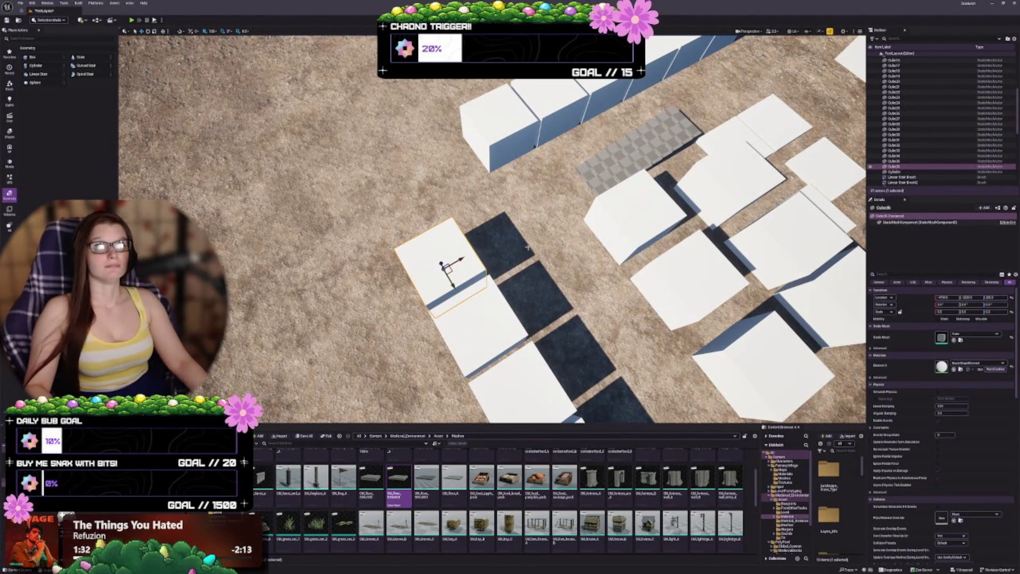
{"action": "mouse_move", "coordinate": [529, 234]}
{"action": "left_mouse_down"}
{"action": "mouse_move", "coordinate": [470, 234]}
{"action": "mouse_move", "coordinate": [444, 250]}
{"action": "left_mouse_up"}
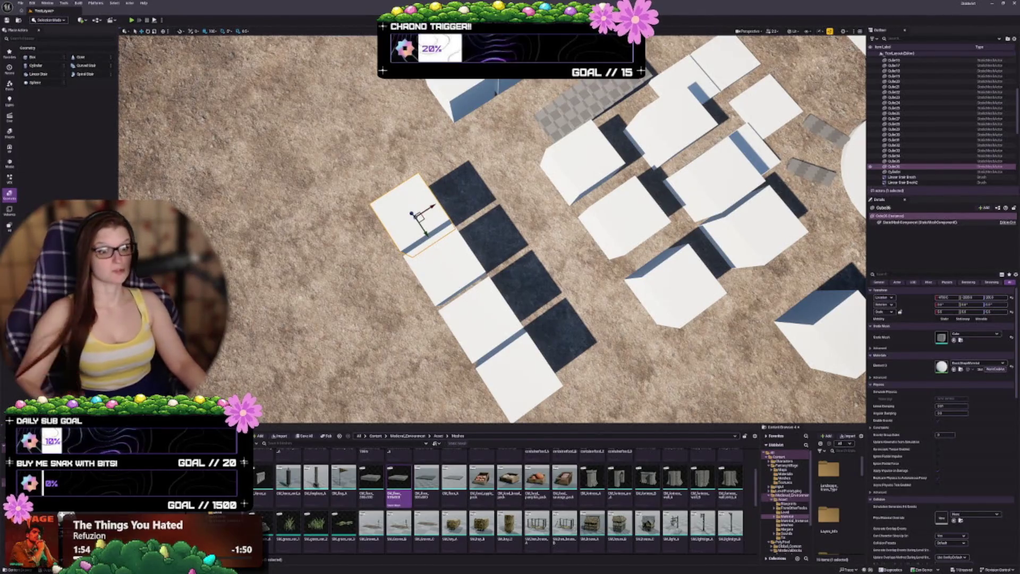
{"action": "left_click_drag", "start_coordinate": [445, 272], "coordinate": [445, 271]}
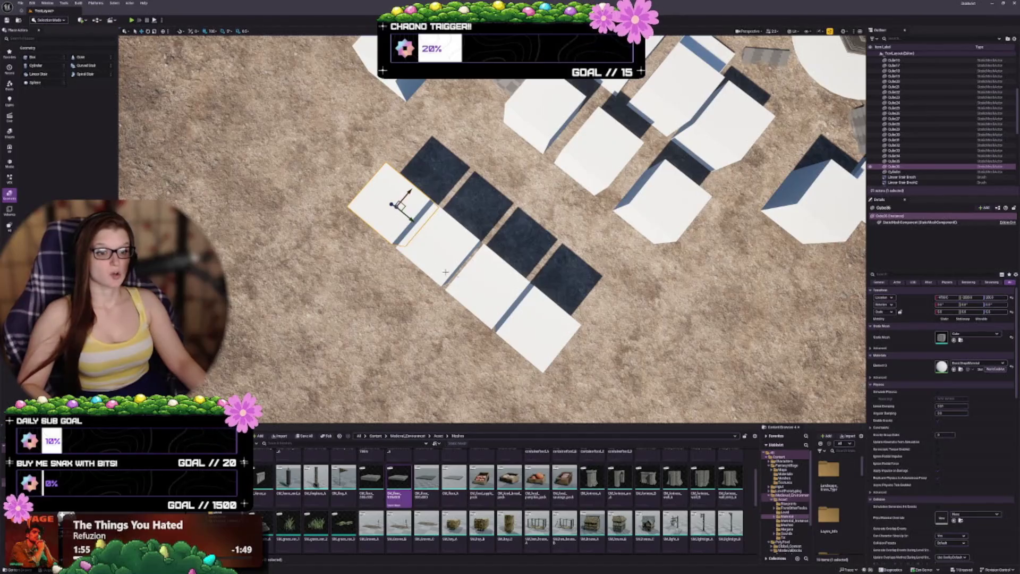
{"action": "left_click", "coordinate": [446, 242]}
{"action": "left_click", "coordinate": [390, 204], "text": "ctrl"}
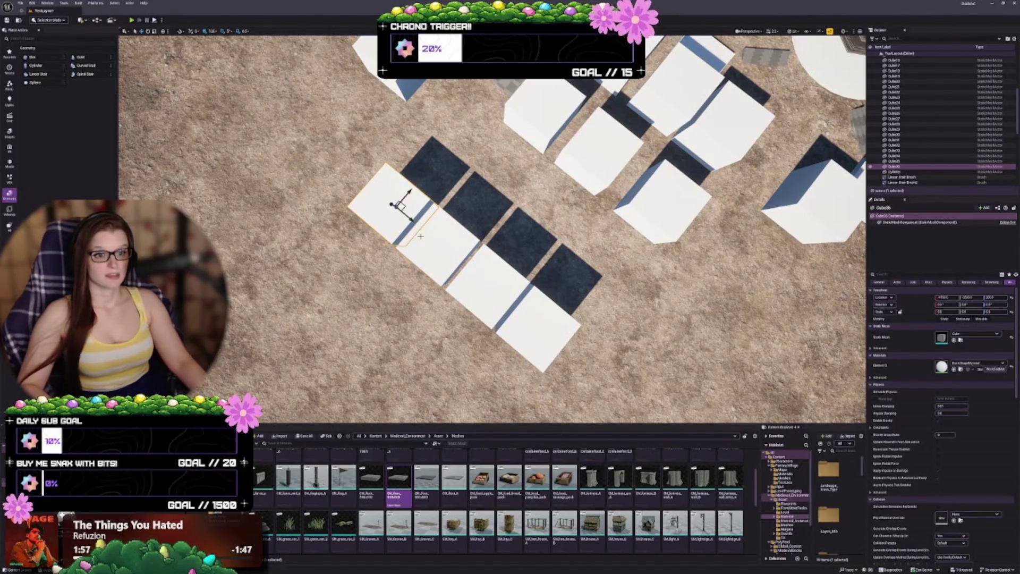
{"action": "left_click", "coordinate": [488, 281], "text": "ctrl"}
{"action": "left_click", "coordinate": [514, 335], "text": "ctrl"}
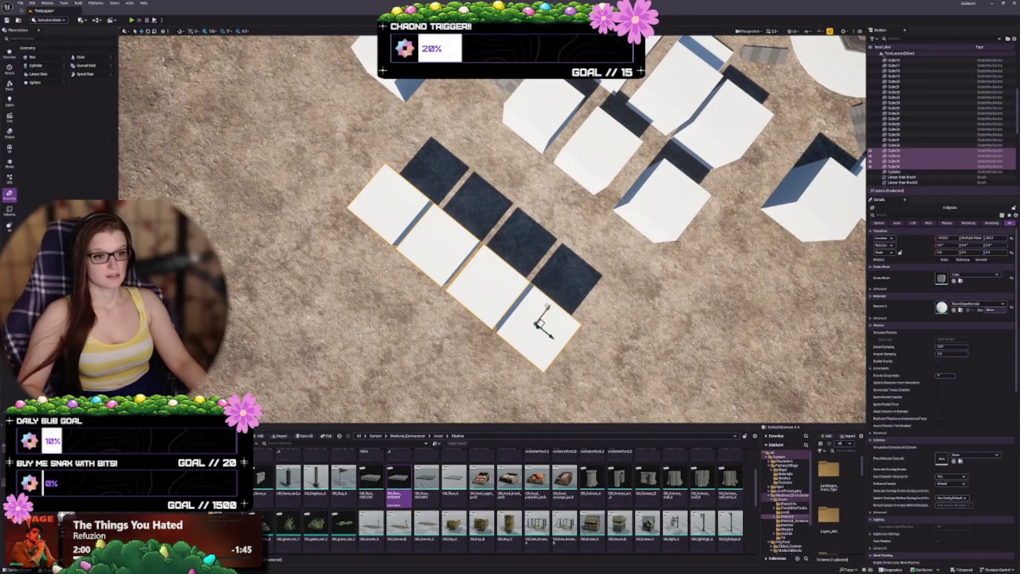
{"action": "left_click_drag", "start_coordinate": [538, 324], "coordinate": [519, 348]}
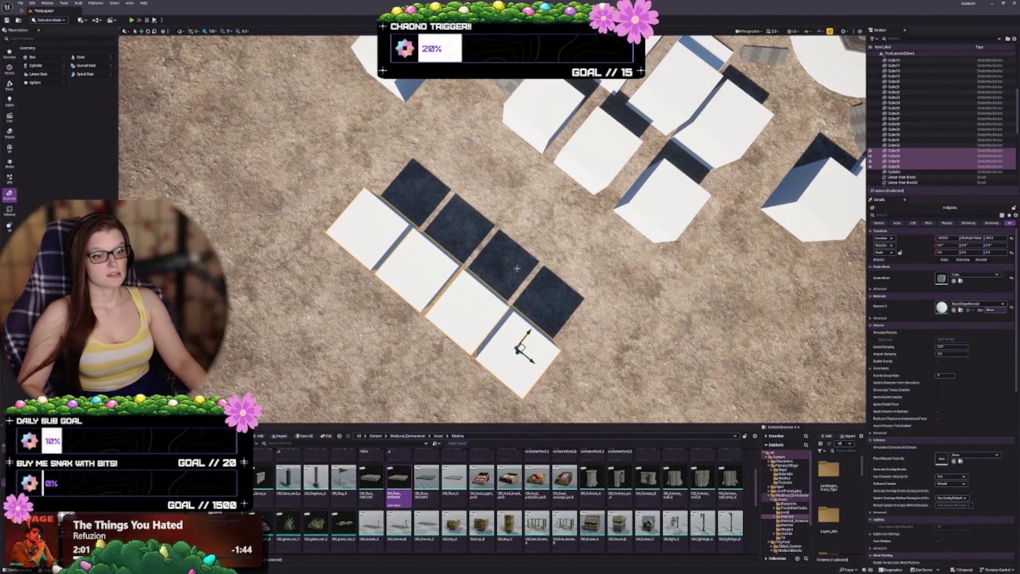
Copy the top-left floor tile twice to extend the row up-left.
{"action": "left_click_drag", "start_coordinate": [517, 268], "coordinate": [516, 282]}
{"action": "left_click", "coordinate": [370, 247]}
{"action": "left_click_drag", "start_coordinate": [370, 247], "coordinate": [369, 226]}
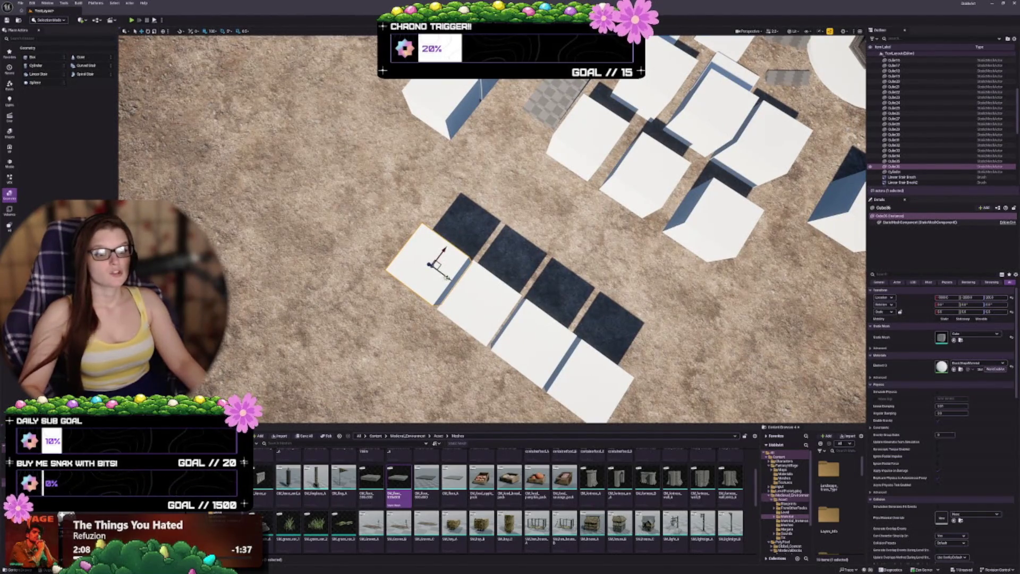
{"action": "mouse_move", "coordinate": [443, 277]}
{"action": "left_mouse_down"}
{"action": "mouse_move", "coordinate": [388, 235]}
{"action": "mouse_move", "coordinate": [390, 248]}
{"action": "left_mouse_up"}
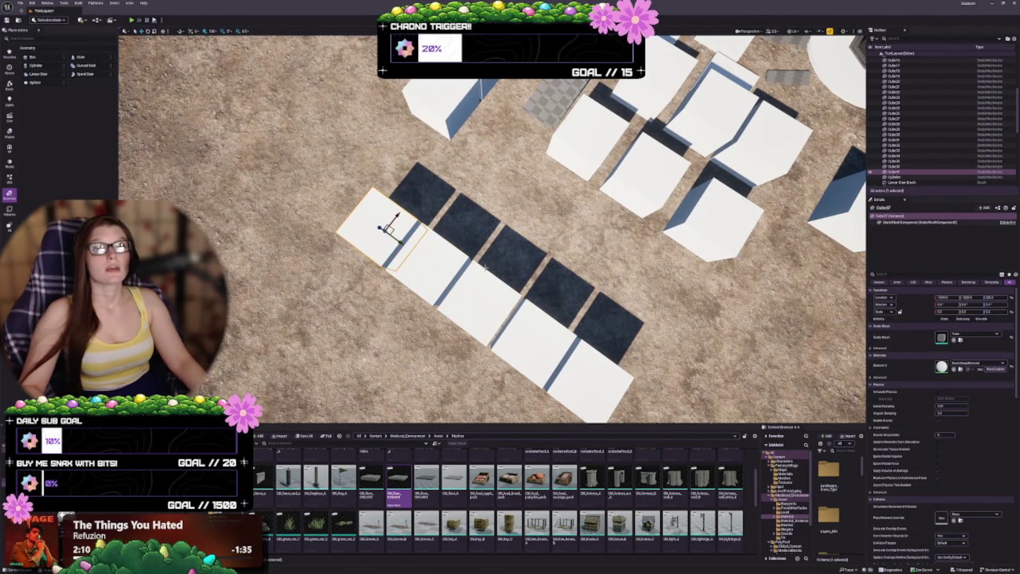
{"action": "left_click_drag", "start_coordinate": [485, 268], "coordinate": [485, 244]}
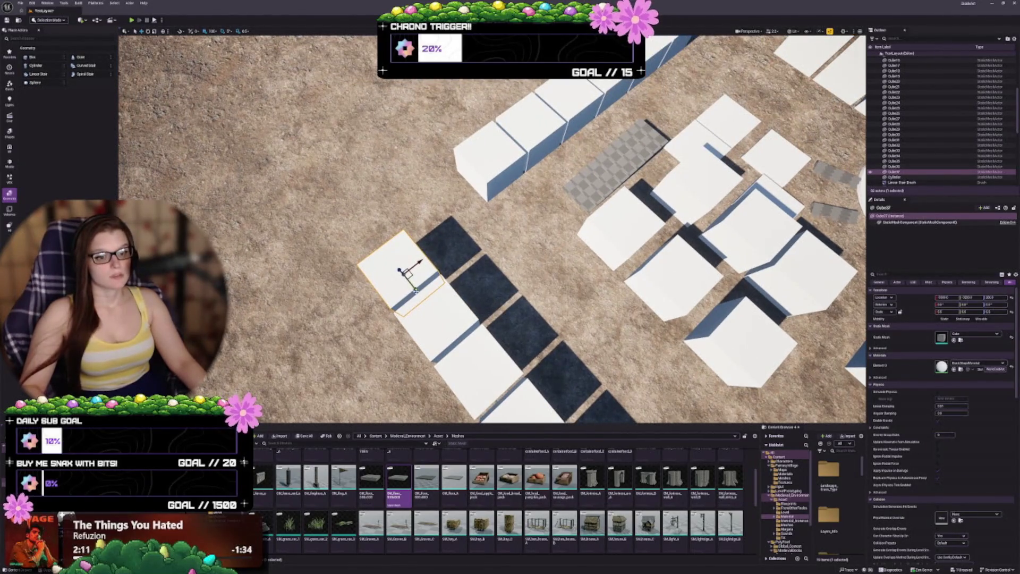
{"action": "left_click_drag", "start_coordinate": [416, 290], "coordinate": [382, 247]}
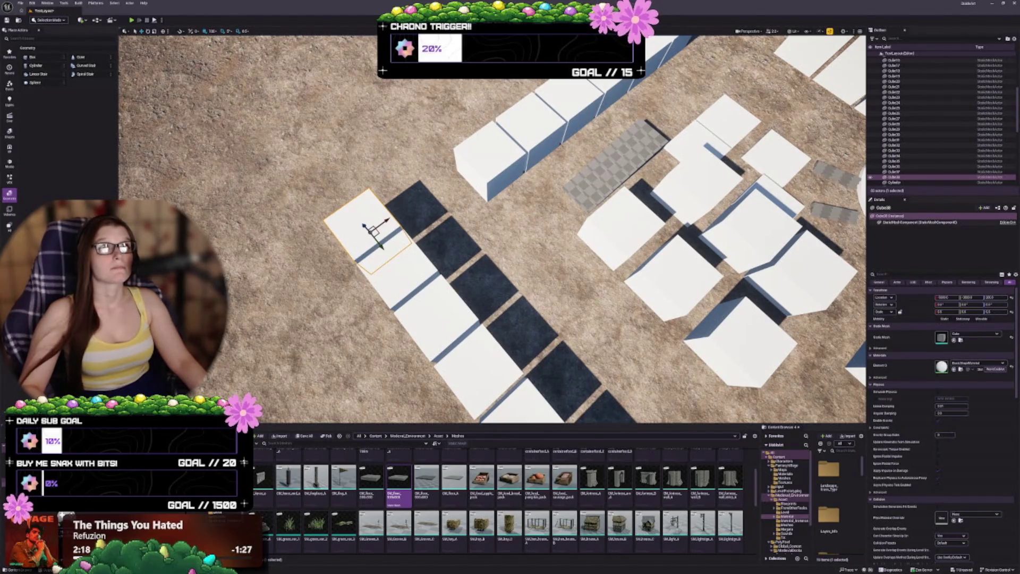
{"action": "left_click_drag", "start_coordinate": [469, 231], "coordinate": [396, 222]}
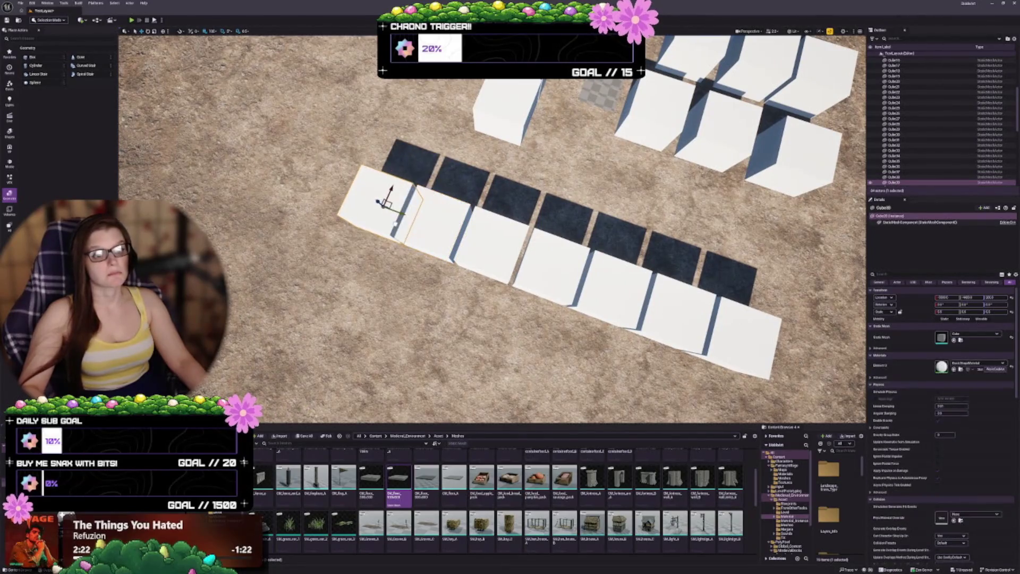
Copy the upper white cube up-left and nudge the lower-left tile into line.
{"action": "left_click", "coordinate": [514, 129]}
{"action": "left_click_drag", "start_coordinate": [511, 100], "coordinate": [420, 90]}
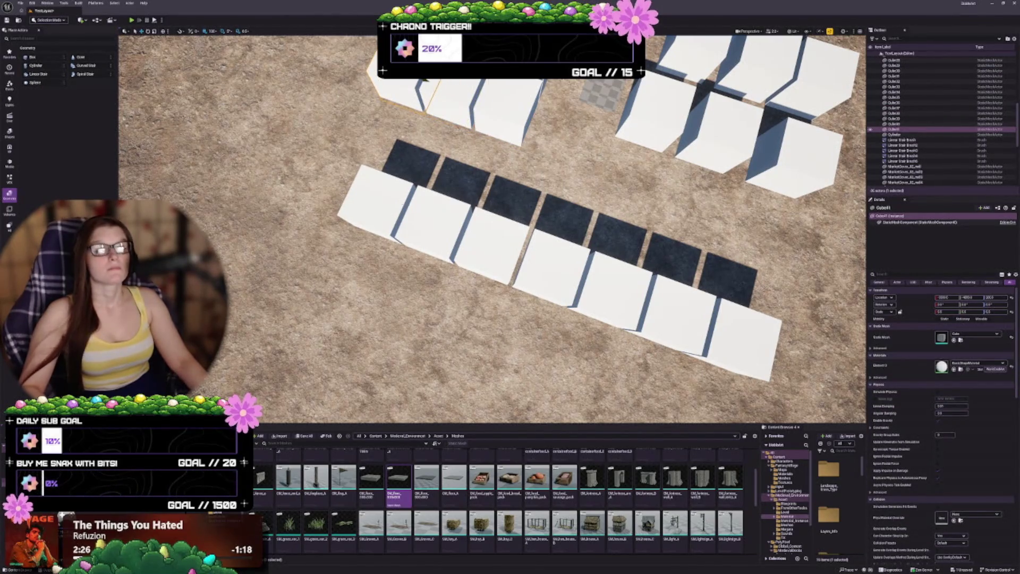
{"action": "left_click", "coordinate": [396, 195]}
{"action": "left_click_drag", "start_coordinate": [401, 212], "coordinate": [348, 193]}
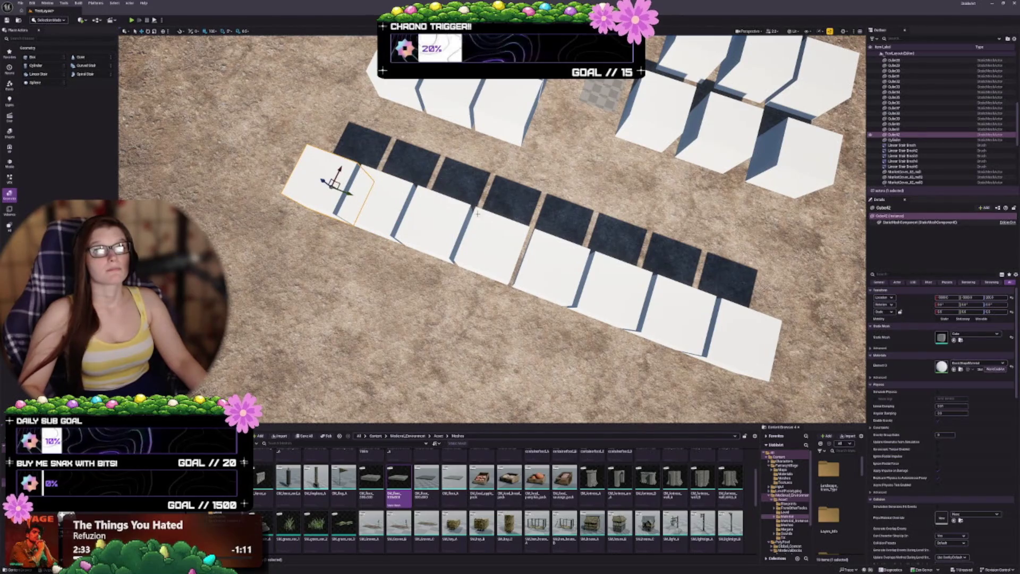
{"action": "mouse_move", "coordinate": [477, 213]}
{"action": "left_mouse_down"}
{"action": "mouse_move", "coordinate": [480, 175]}
{"action": "mouse_move", "coordinate": [631, 101]}
{"action": "left_mouse_up"}
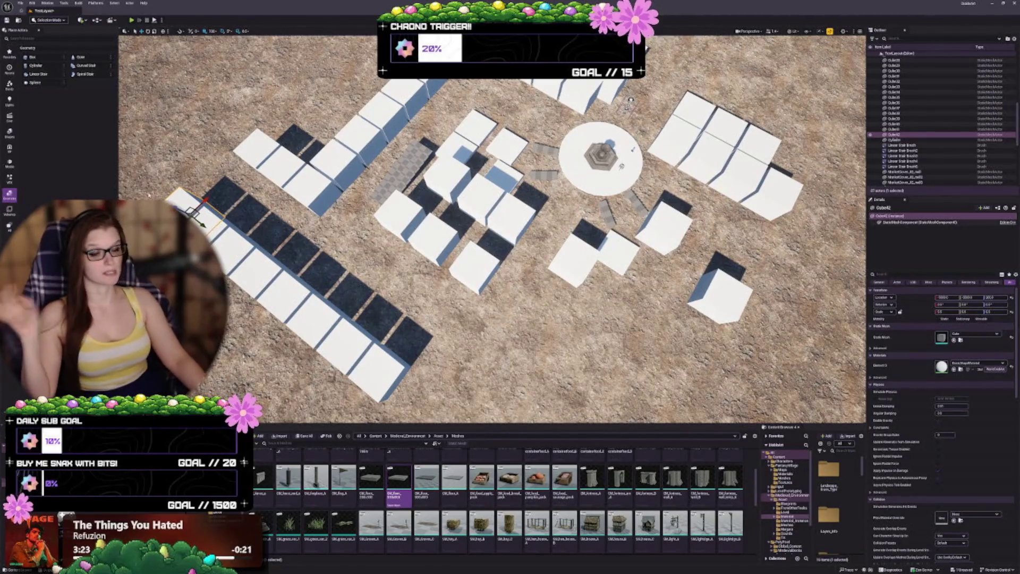
{"action": "key", "text": "Up"}
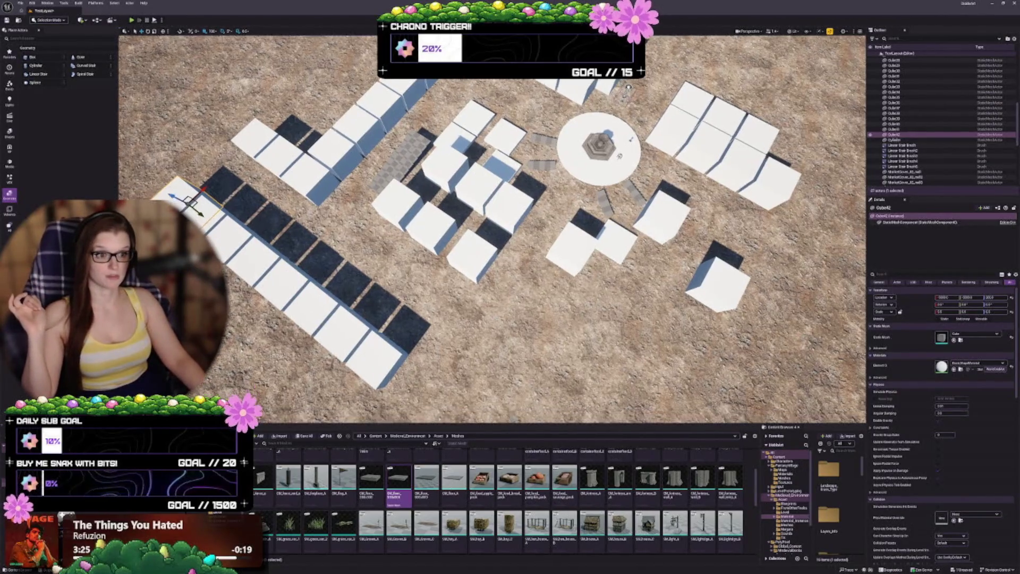
{"action": "key", "text": "w"}
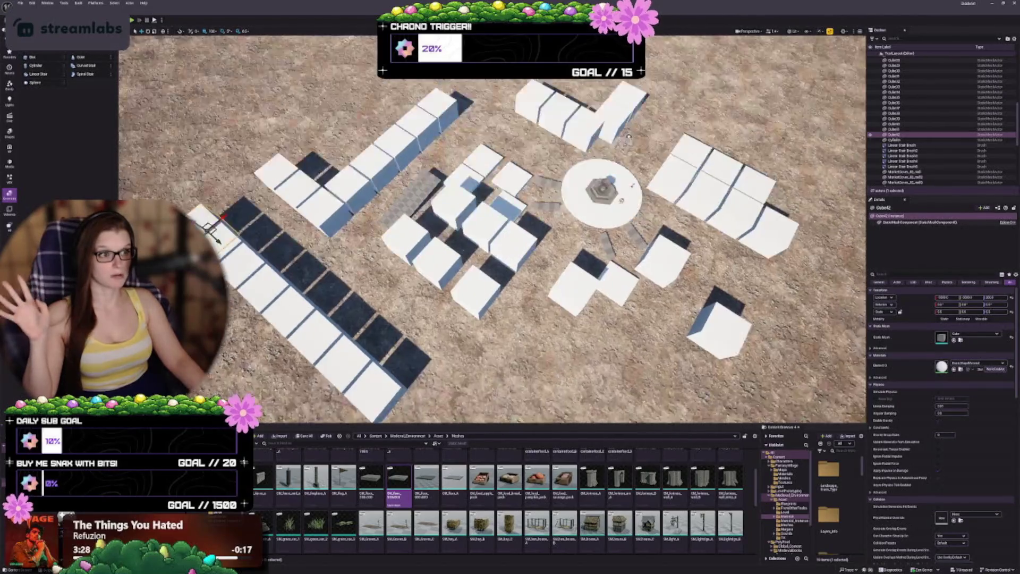
{"action": "key", "text": "s"}
{"action": "key", "text": "s"}
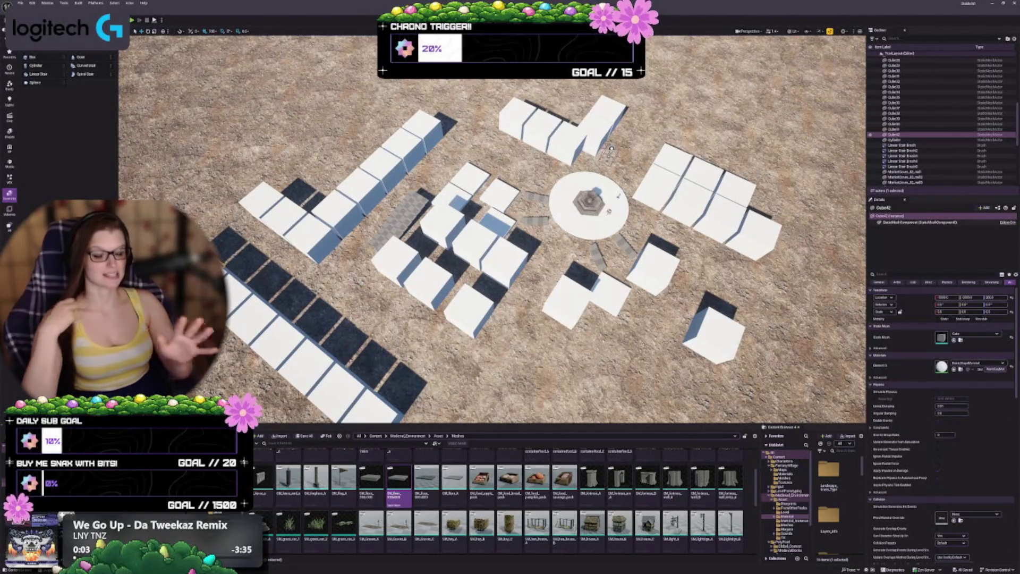
{"action": "scroll", "coordinate": [496, 245], "scroll_direction": "down", "scroll_amount": 2}
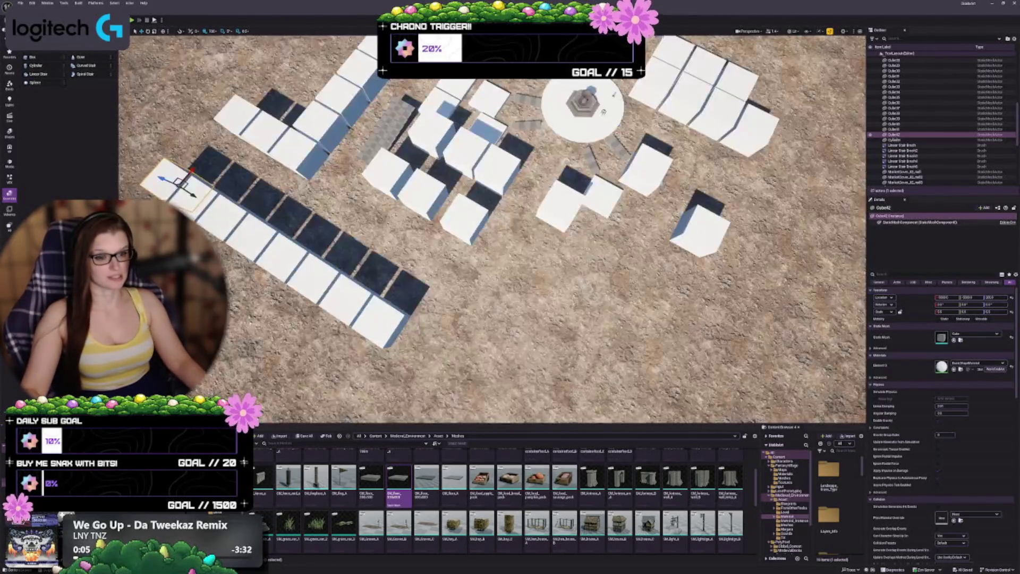
{"action": "scroll", "coordinate": [496, 245], "scroll_direction": "up", "scroll_amount": 2}
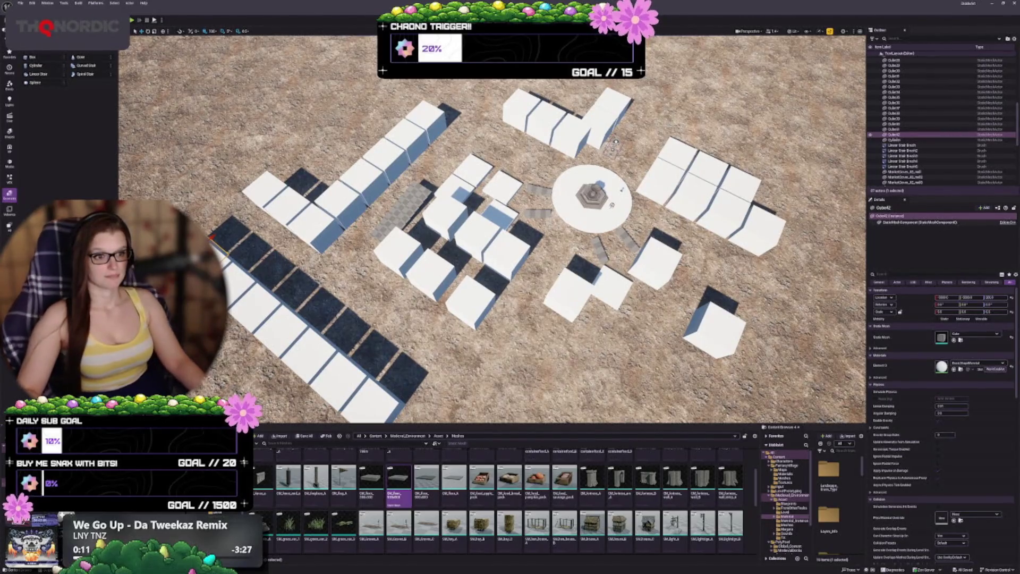
{"action": "scroll", "coordinate": [492, 229], "scroll_direction": "down", "scroll_amount": 1}
{"action": "scroll", "coordinate": [493, 229], "scroll_direction": "up", "scroll_amount": 1}
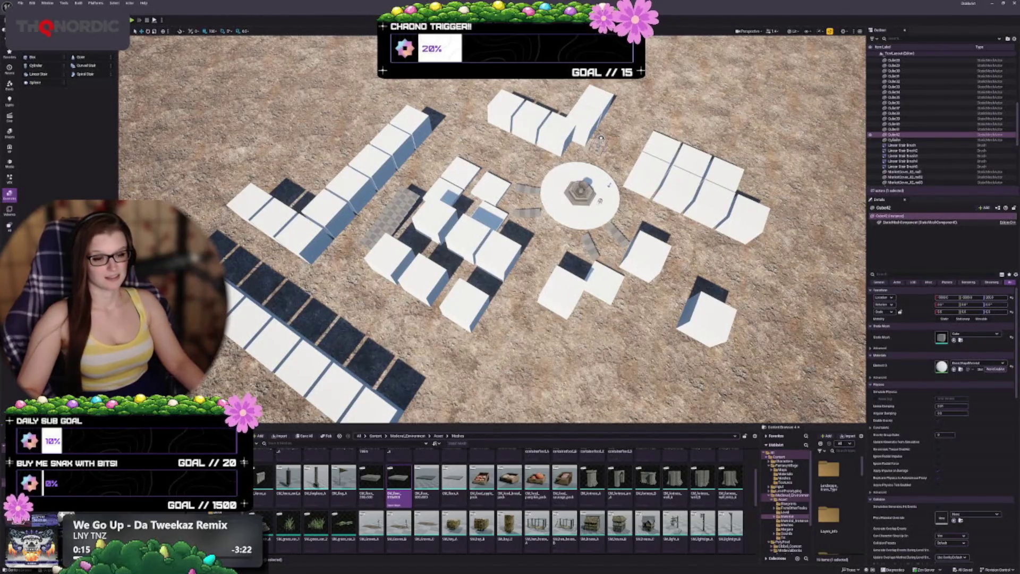
{"action": "scroll", "coordinate": [462, 209], "scroll_direction": "up", "scroll_amount": 1}
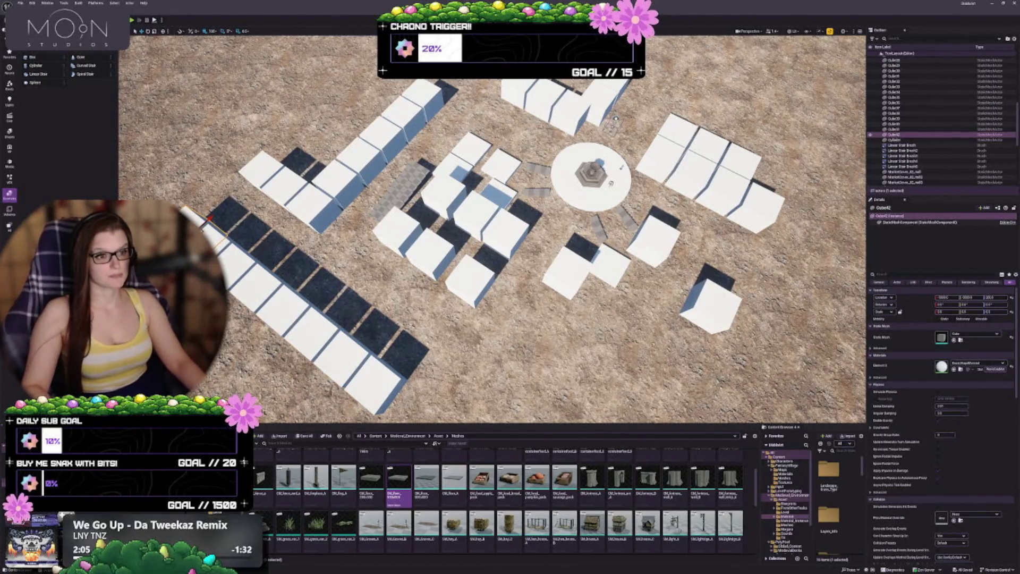
{"action": "key", "text": "Down"}
{"action": "key", "text": "Down"}
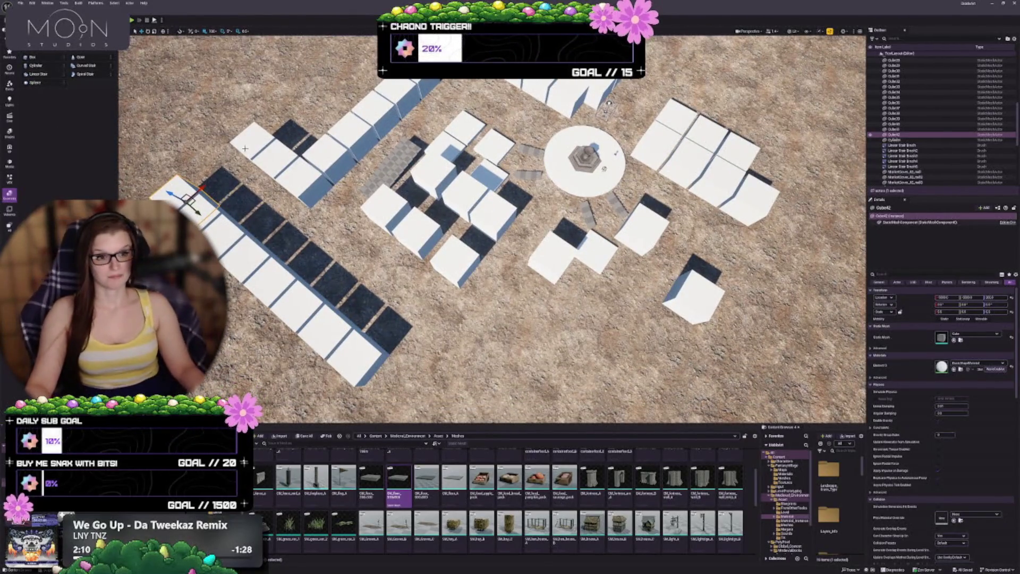
{"action": "key", "text": "Up"}
{"action": "key", "text": "Up"}
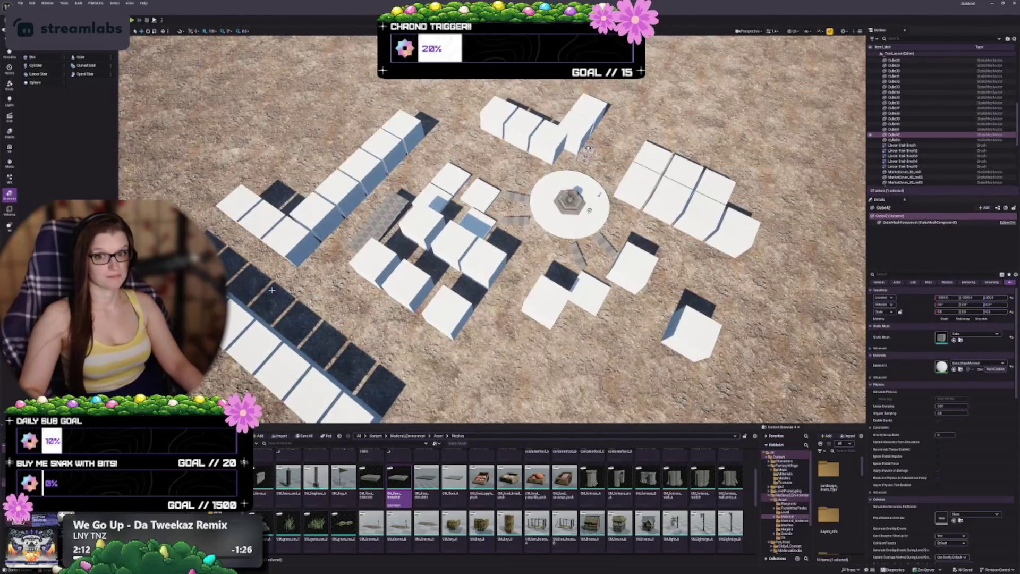
{"action": "key", "text": "Down"}
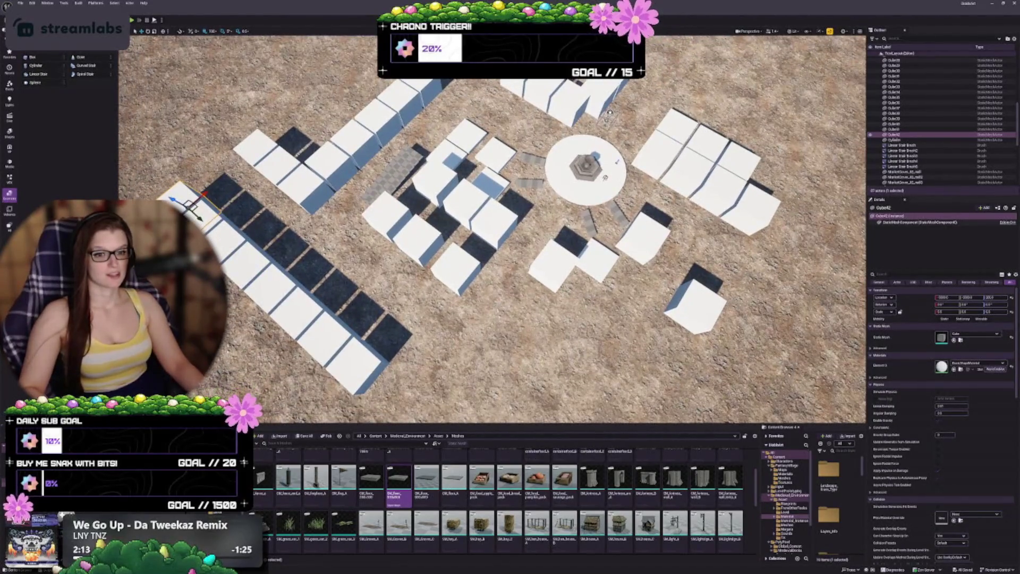
{"action": "key", "text": "Up"}
{"action": "key", "text": "Left"}
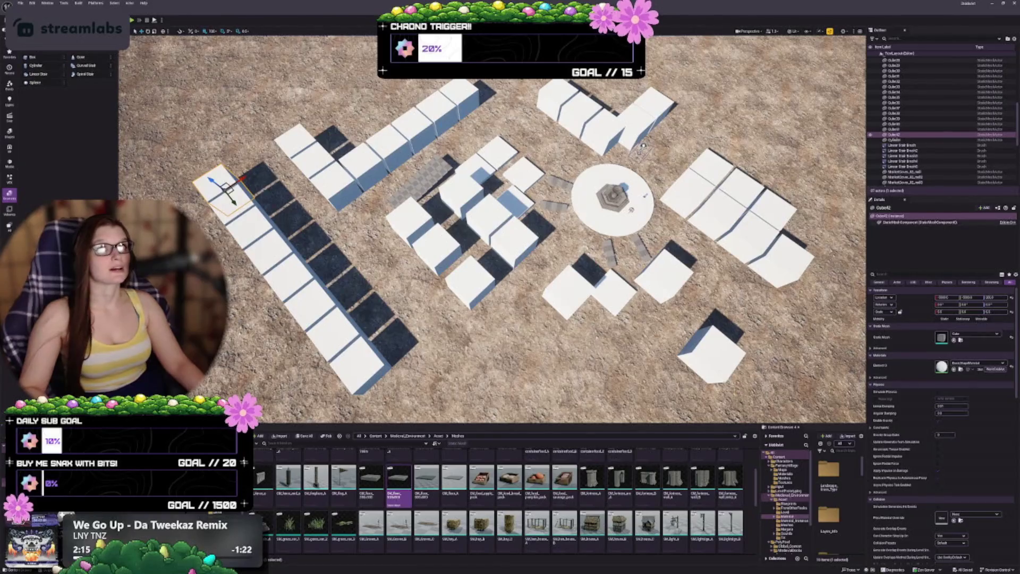
{"action": "key", "text": "Down"}
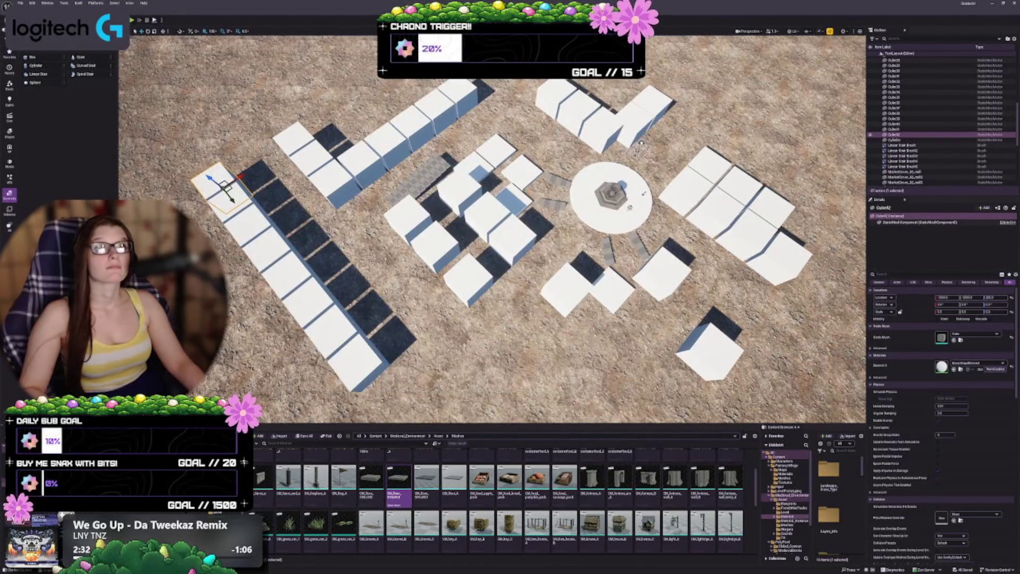
{"action": "left_click_drag", "start_coordinate": [641, 143], "coordinate": [641, 191]}
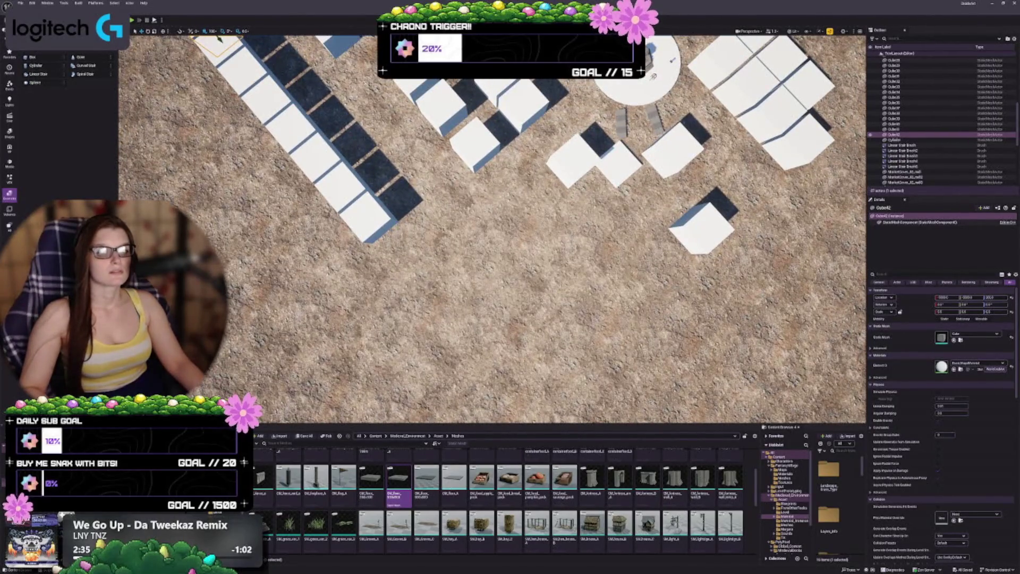
Focus on Cube33 and Alt-drag cube copies out into the open ground.
{"action": "double_click", "coordinate": [894, 86]}
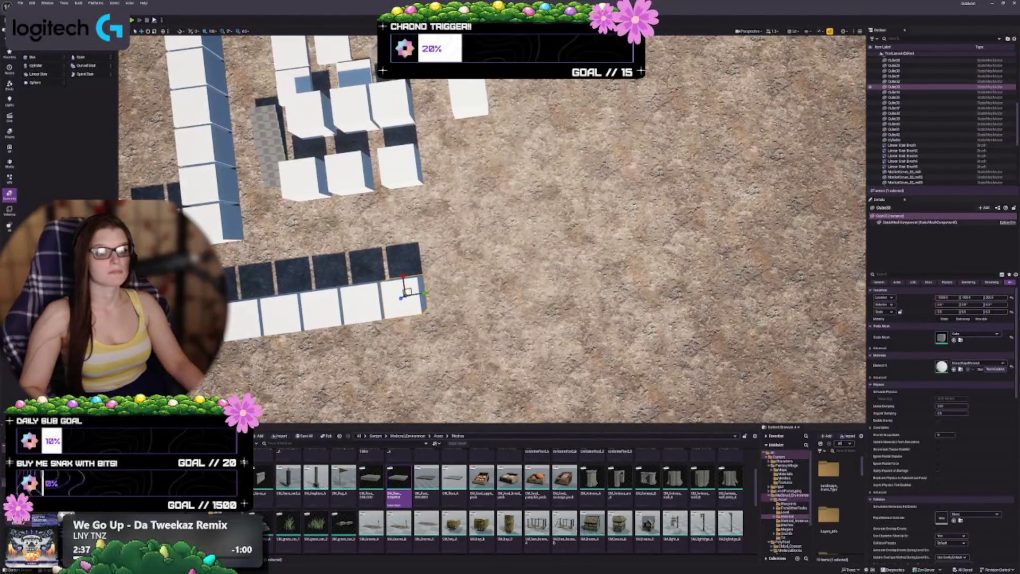
{"action": "scroll", "coordinate": [492, 229], "scroll_direction": "down", "scroll_amount": 5}
{"action": "scroll", "coordinate": [493, 229], "scroll_direction": "up", "scroll_amount": 6}
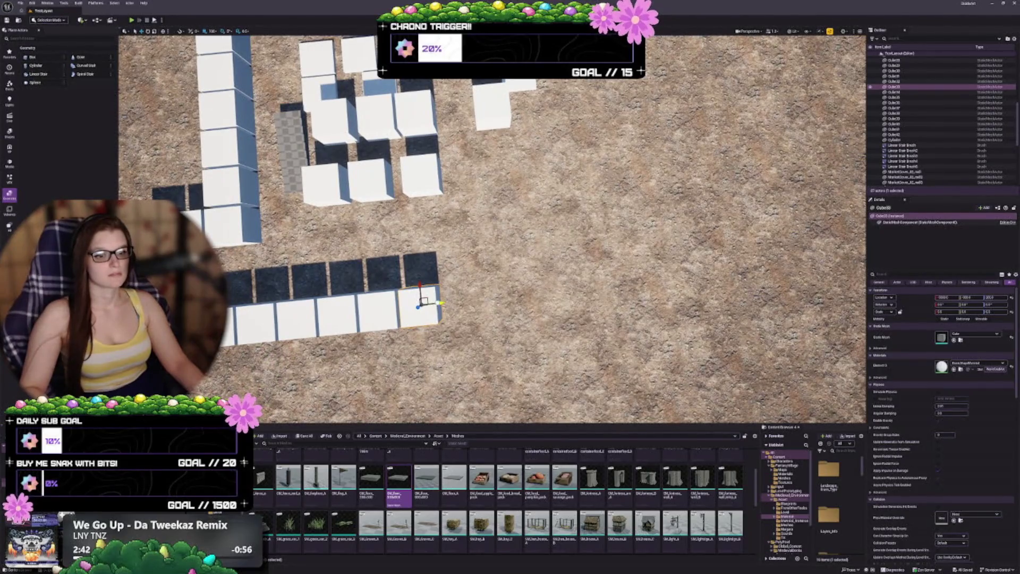
{"action": "left_click_drag", "start_coordinate": [441, 302], "coordinate": [544, 293]}
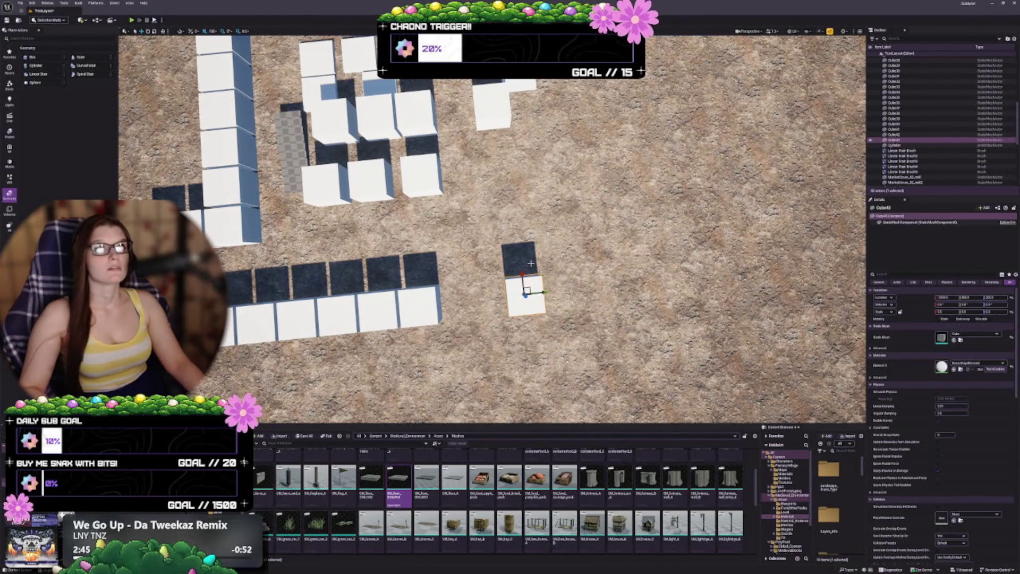
{"action": "left_click", "coordinate": [424, 166]}
{"action": "left_click_drag", "start_coordinate": [440, 170], "coordinate": [518, 168]}
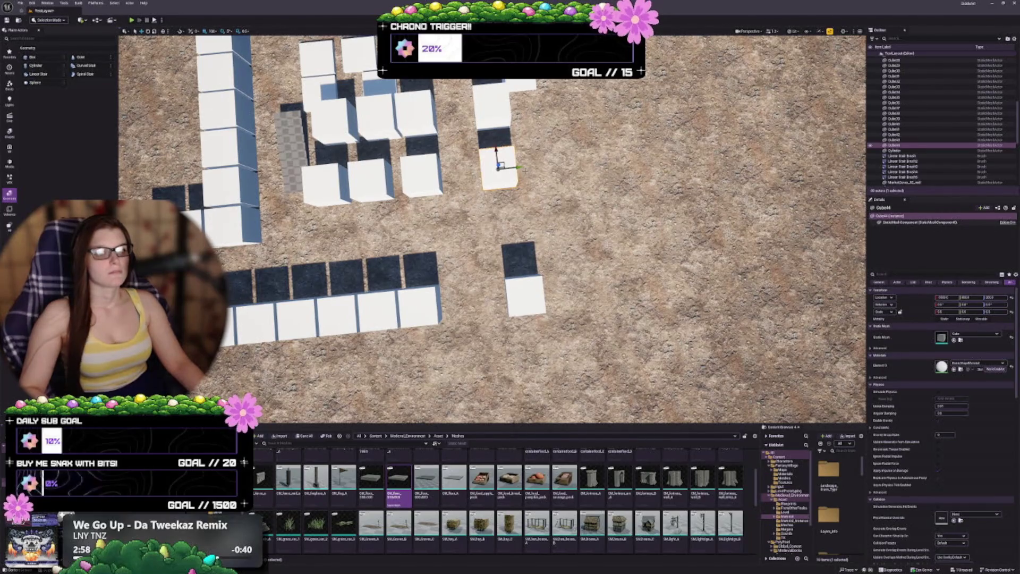
Ctrl+D a cube into the gap beside the dark tile, make a side-by-side pair, and deselect.
{"action": "mouse_move", "coordinate": [567, 271]}
{"action": "left_mouse_down"}
{"action": "mouse_move", "coordinate": [542, 272]}
{"action": "mouse_move", "coordinate": [563, 164]}
{"action": "mouse_move", "coordinate": [590, 168]}
{"action": "mouse_move", "coordinate": [579, 169]}
{"action": "left_mouse_up"}
{"action": "key", "text": "ctrl+d"}
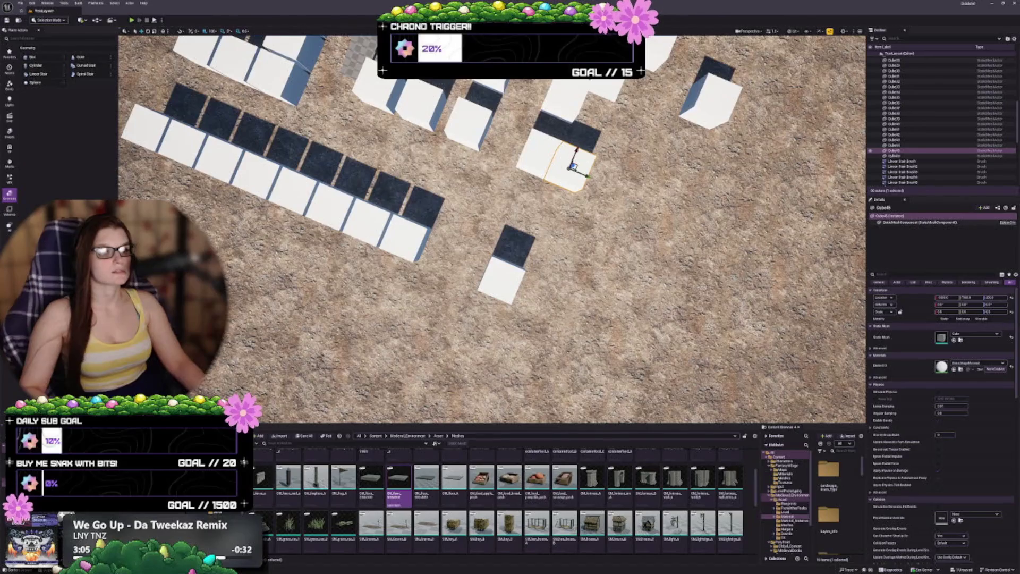
{"action": "left_click_drag", "start_coordinate": [572, 166], "coordinate": [584, 170]}
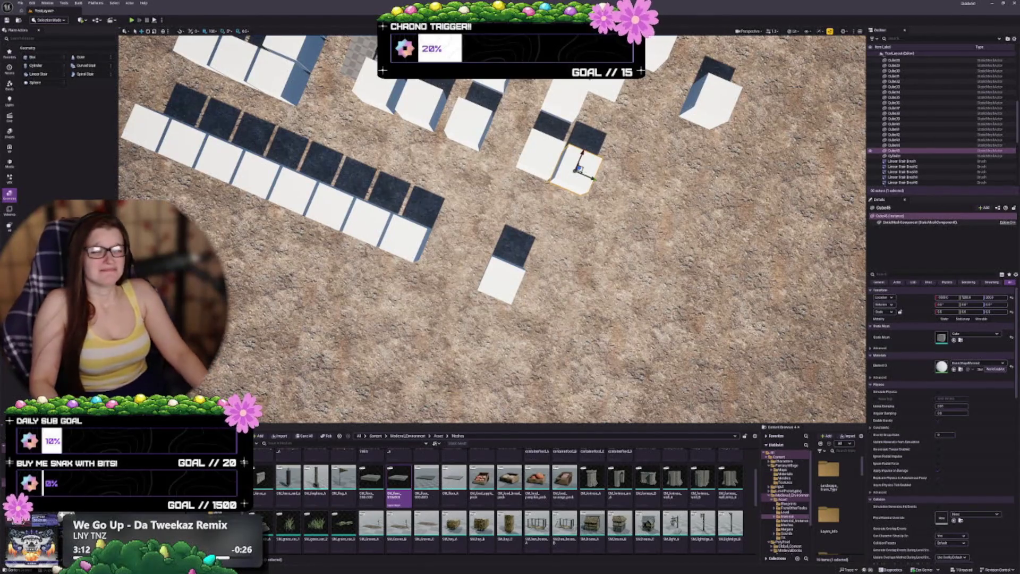
{"action": "left_click", "coordinate": [493, 281]}
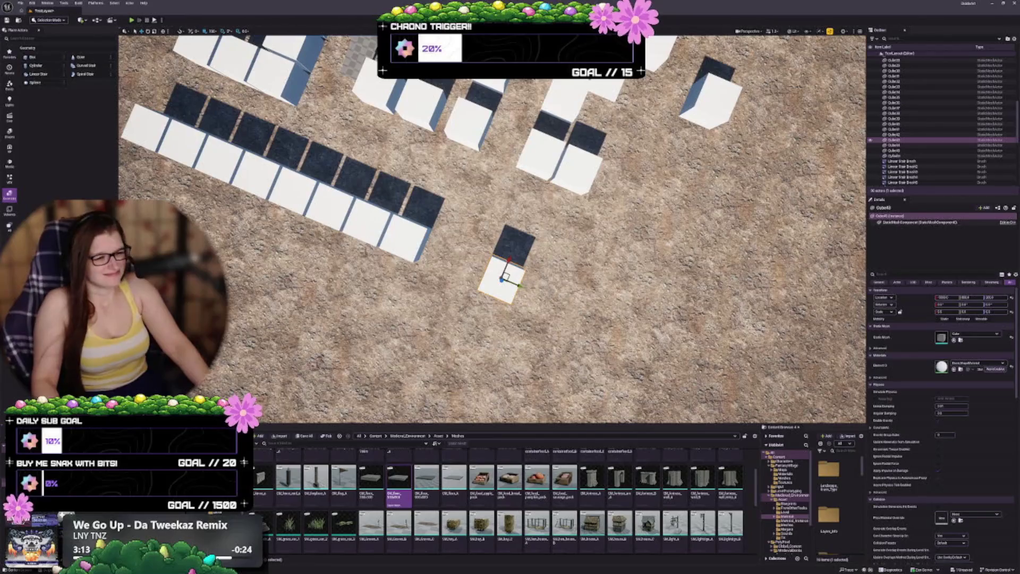
{"action": "left_click_drag", "start_coordinate": [502, 279], "coordinate": [542, 291], "text": "alt"}
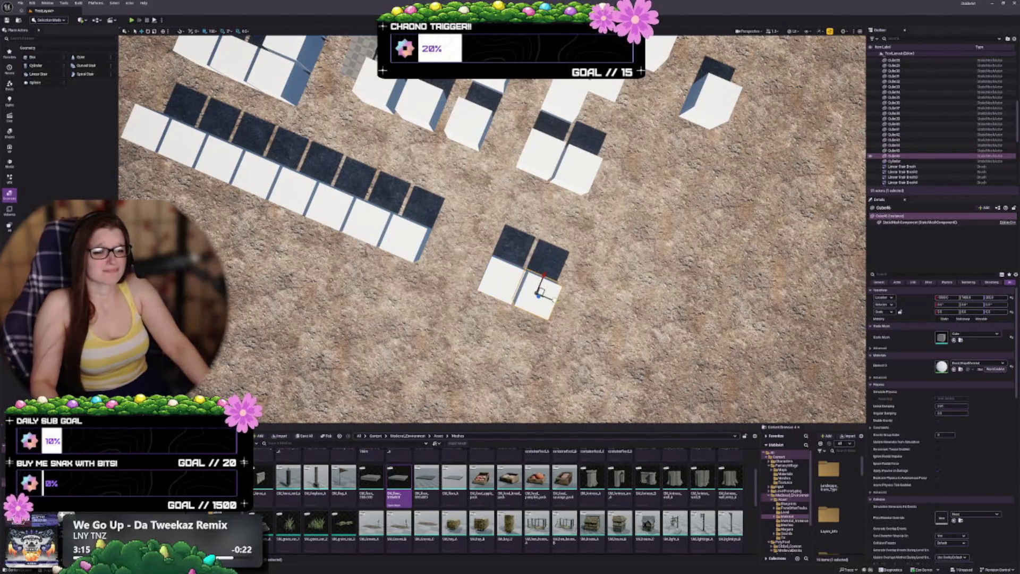
{"action": "key", "text": "Escape"}
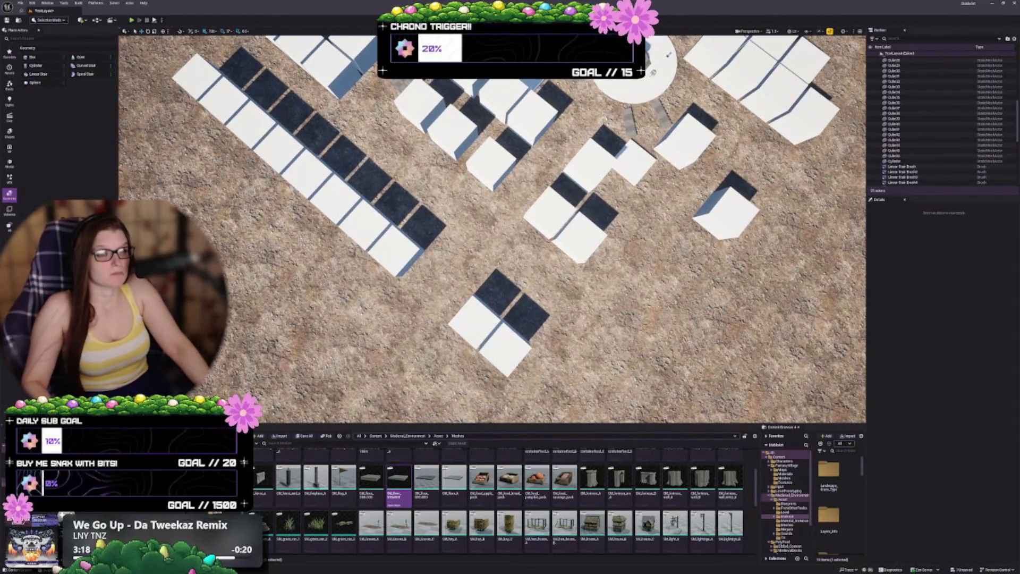
{"action": "mouse_move", "coordinate": [654, 72]}
{"action": "left_mouse_down"}
{"action": "mouse_move", "coordinate": [640, 86]}
{"action": "mouse_move", "coordinate": [709, 67]}
{"action": "left_mouse_up"}
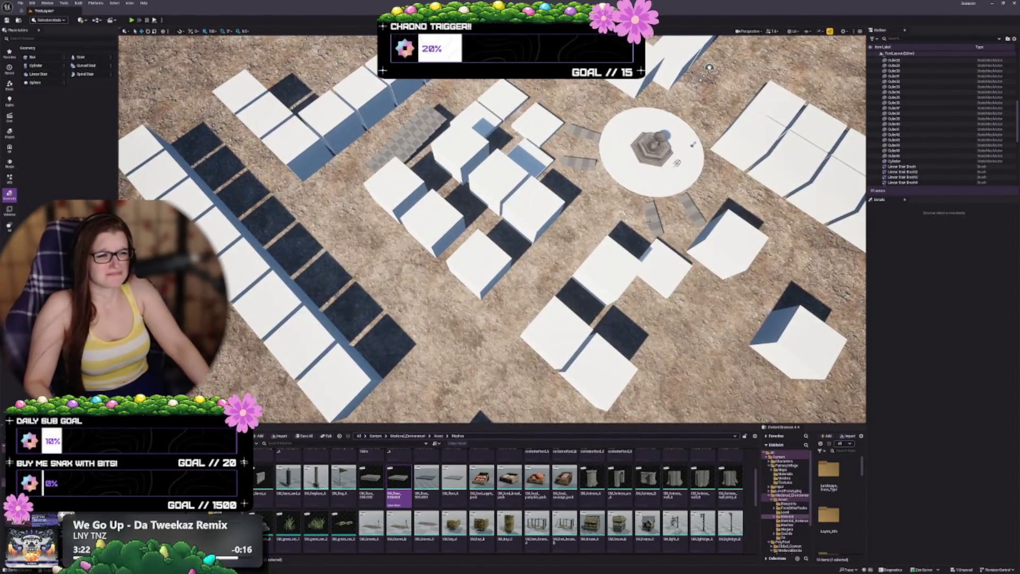
{"action": "left_click_drag", "start_coordinate": [630, 236], "coordinate": [630, 186]}
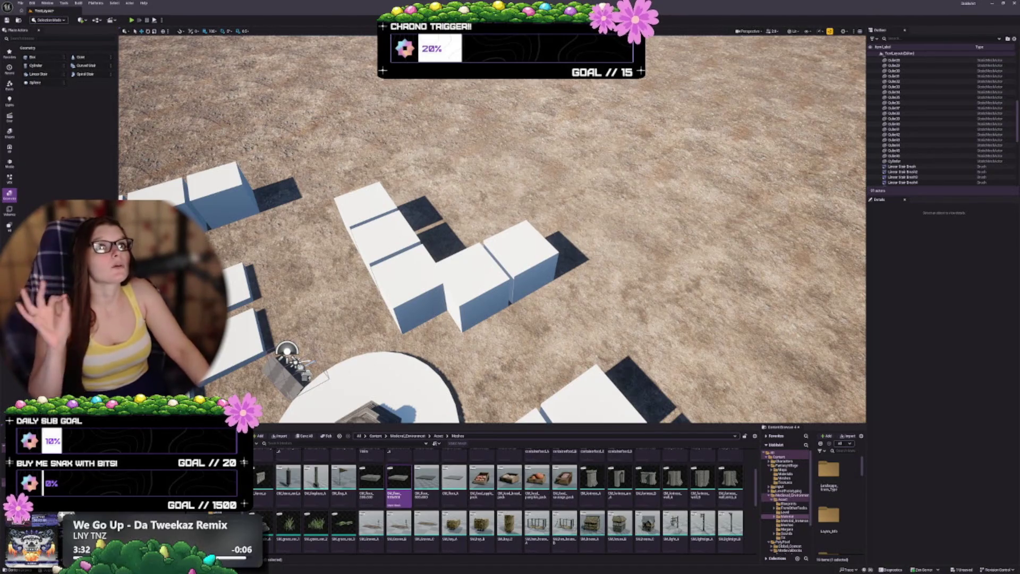
{"action": "mouse_move", "coordinate": [288, 187]}
{"action": "left_mouse_down"}
{"action": "mouse_move", "coordinate": [318, 276]}
{"action": "mouse_move", "coordinate": [372, 213]}
{"action": "mouse_move", "coordinate": [406, 140]}
{"action": "left_mouse_up"}
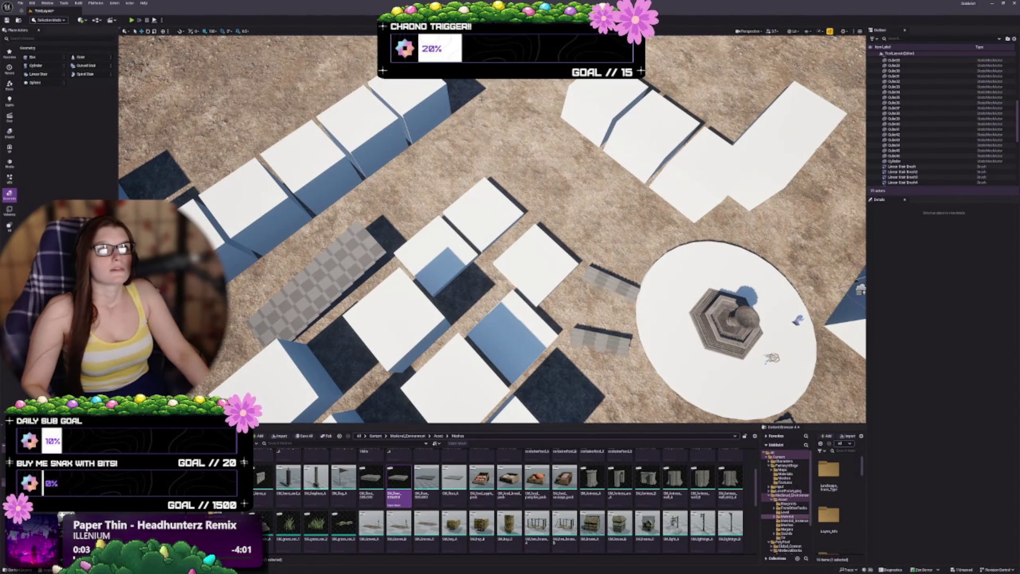
{"action": "left_click_drag", "start_coordinate": [492, 229], "coordinate": [492, 159]}
{"action": "mouse_move", "coordinate": [627, 166]}
{"action": "left_mouse_down"}
{"action": "mouse_move", "coordinate": [627, 138]}
{"action": "mouse_move", "coordinate": [628, 167]}
{"action": "left_mouse_up"}
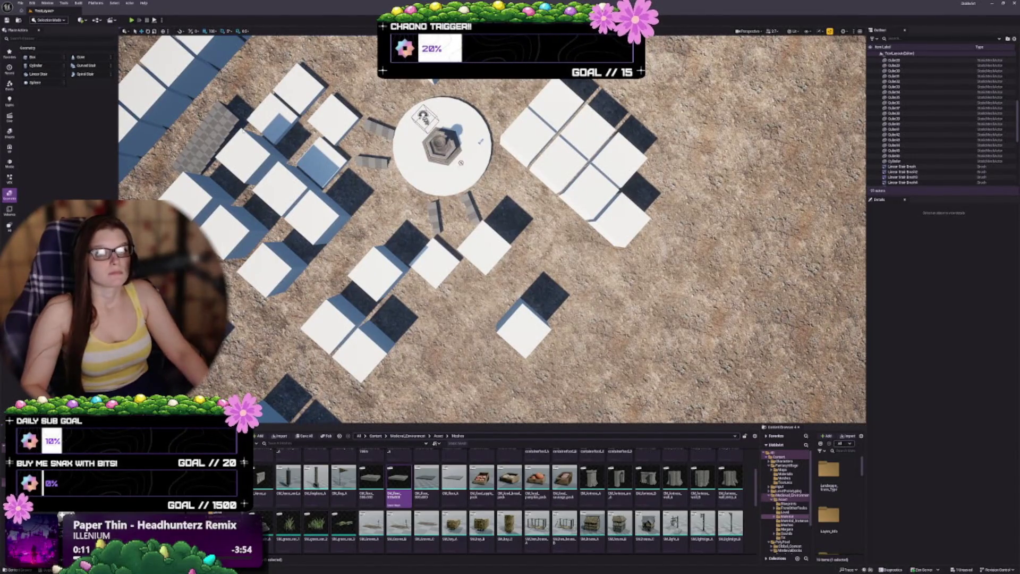
{"action": "key", "text": "alt+Tab"}
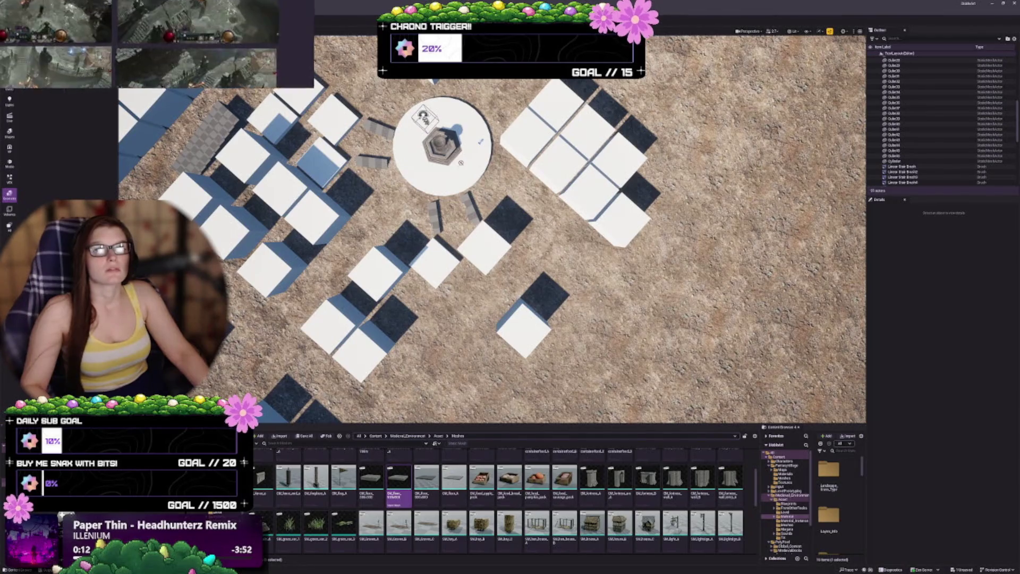
Open the top-down town map screenshot, zoom in, and choose an annotation option.
{"action": "left_click", "coordinate": [486, 195]}
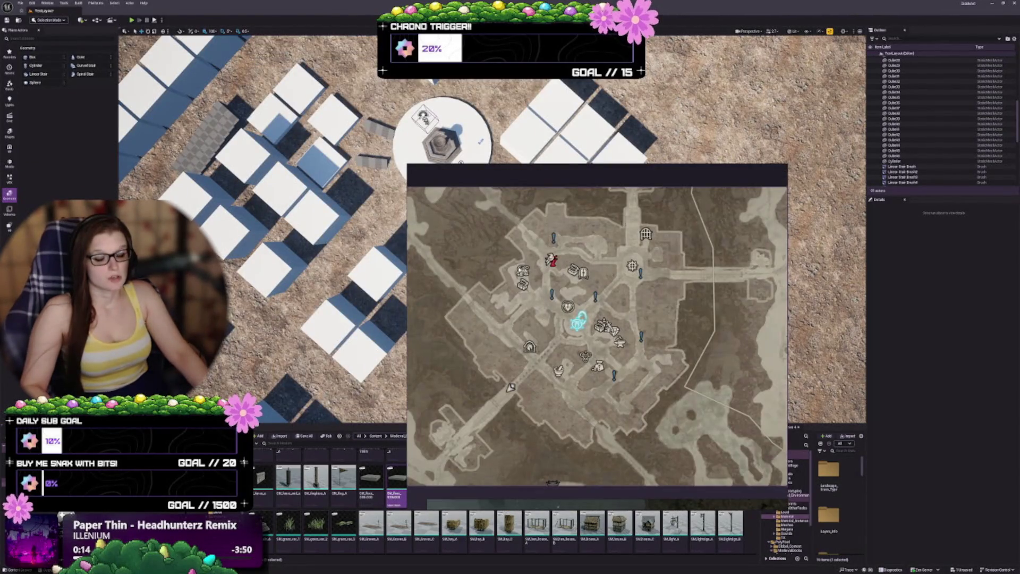
{"action": "scroll", "coordinate": [538, 354], "scroll_direction": "up", "scroll_amount": 1}
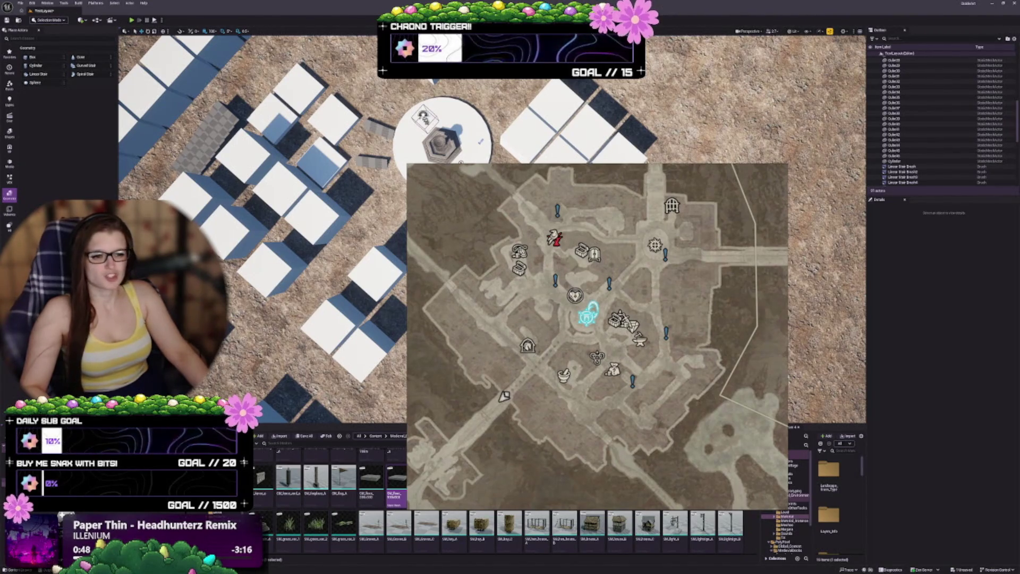
{"action": "right_click", "coordinate": [562, 272]}
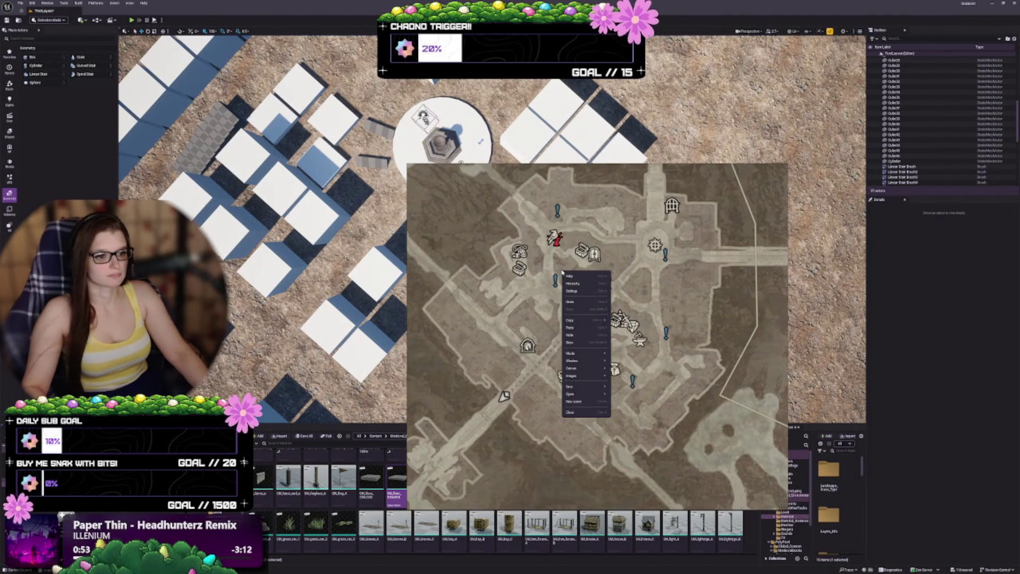
{"action": "left_click", "coordinate": [593, 340]}
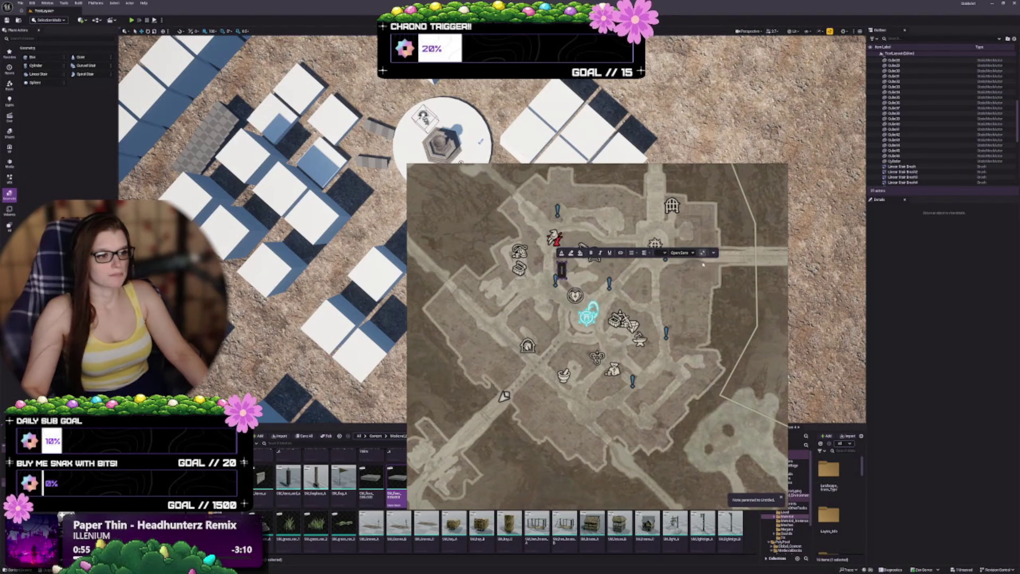
Switch to the pen and draw a blue loop around the town centre past the chest icons.
{"action": "right_click", "coordinate": [544, 306]}
{"action": "left_click", "coordinate": [555, 375]}
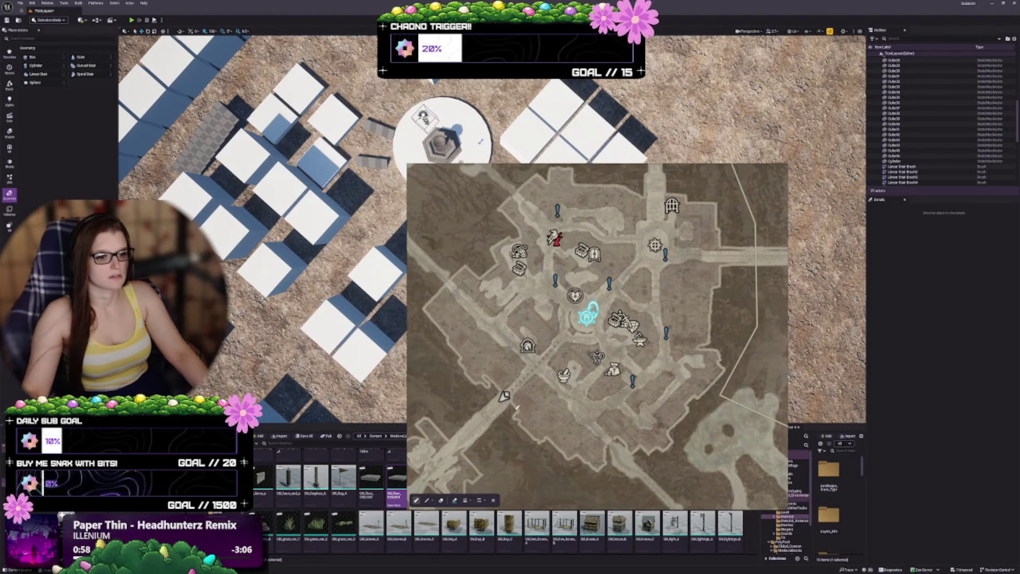
{"action": "mouse_move", "coordinate": [516, 406]}
{"action": "left_mouse_down"}
{"action": "mouse_move", "coordinate": [565, 355]}
{"action": "mouse_move", "coordinate": [602, 372]}
{"action": "left_mouse_up"}
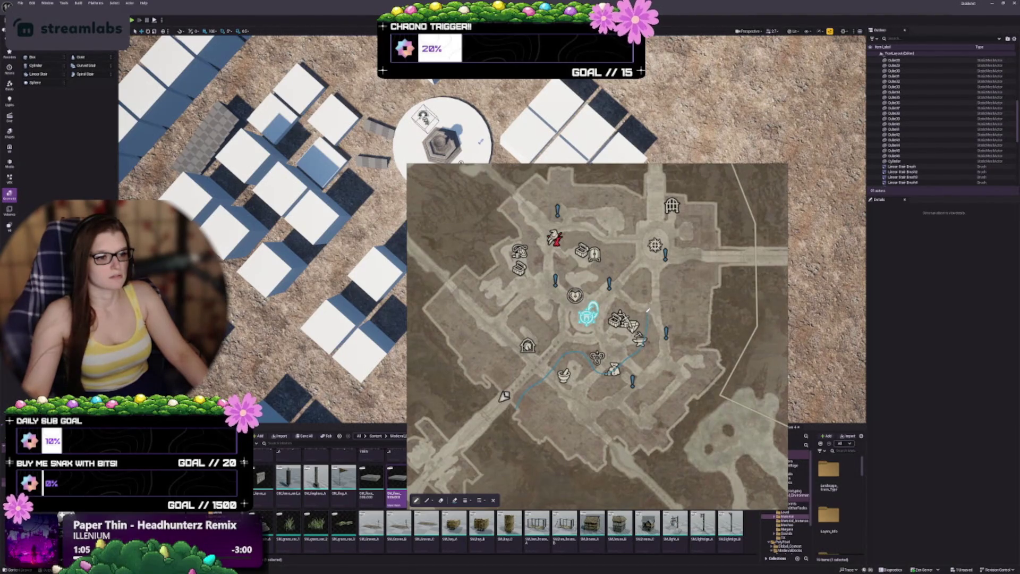
{"action": "mouse_move", "coordinate": [606, 271]}
{"action": "left_mouse_down"}
{"action": "mouse_move", "coordinate": [582, 247]}
{"action": "mouse_move", "coordinate": [540, 267]}
{"action": "mouse_move", "coordinate": [525, 258]}
{"action": "left_mouse_up"}
{"action": "left_click_drag", "start_coordinate": [485, 383], "coordinate": [515, 408]}
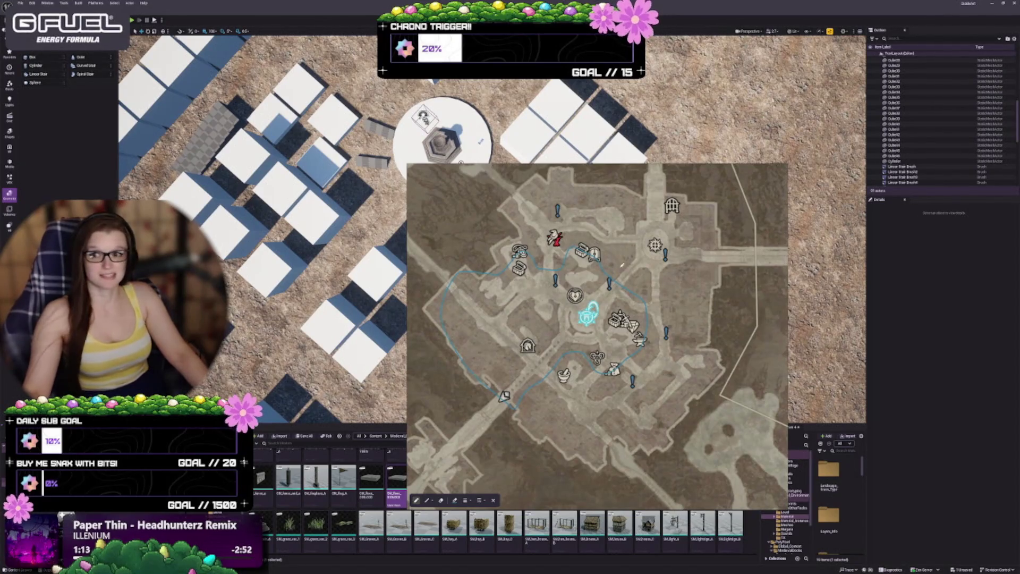
Pan the map to check the traced route, then zoom out to the saved screenshots.
{"action": "scroll", "coordinate": [546, 306], "scroll_direction": "up", "scroll_amount": 1}
{"action": "left_click_drag", "start_coordinate": [518, 319], "coordinate": [561, 306]}
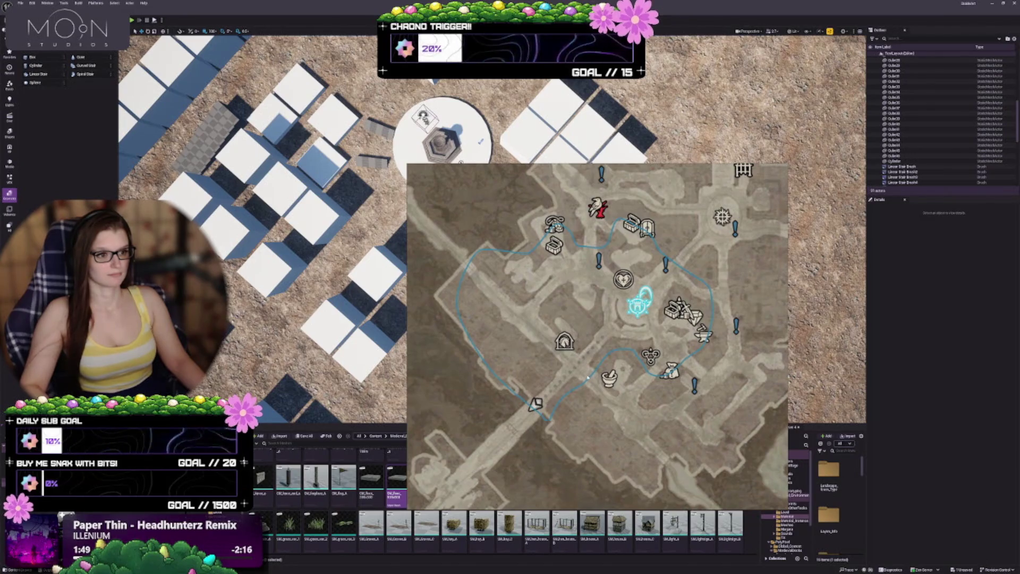
{"action": "scroll", "coordinate": [582, 397], "scroll_direction": "down", "scroll_amount": 2}
{"action": "scroll", "coordinate": [593, 342], "scroll_direction": "down", "scroll_amount": 3}
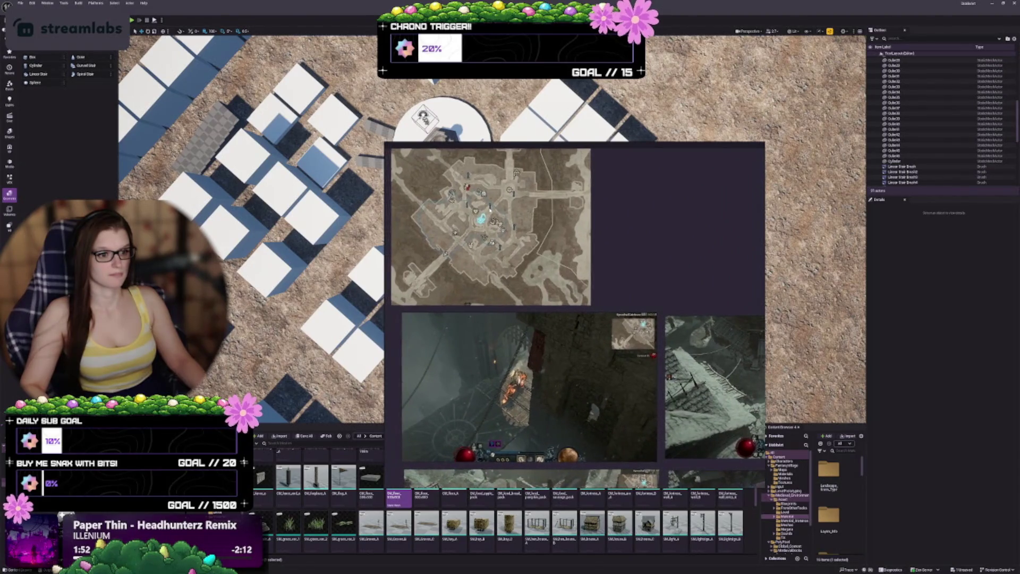
Close Snipping Tool and fly the camera to an angled overview of the blockout.
{"action": "left_click", "coordinate": [481, 140]}
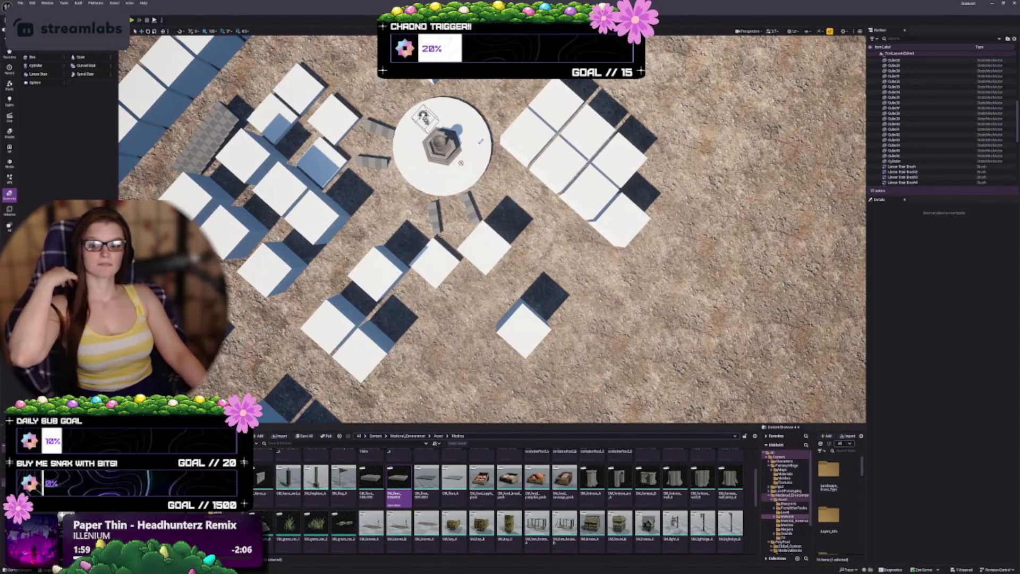
{"action": "mouse_move", "coordinate": [471, 329]}
{"action": "left_mouse_down"}
{"action": "mouse_move", "coordinate": [470, 282]}
{"action": "mouse_move", "coordinate": [428, 261]}
{"action": "mouse_move", "coordinate": [521, 291]}
{"action": "left_mouse_up"}
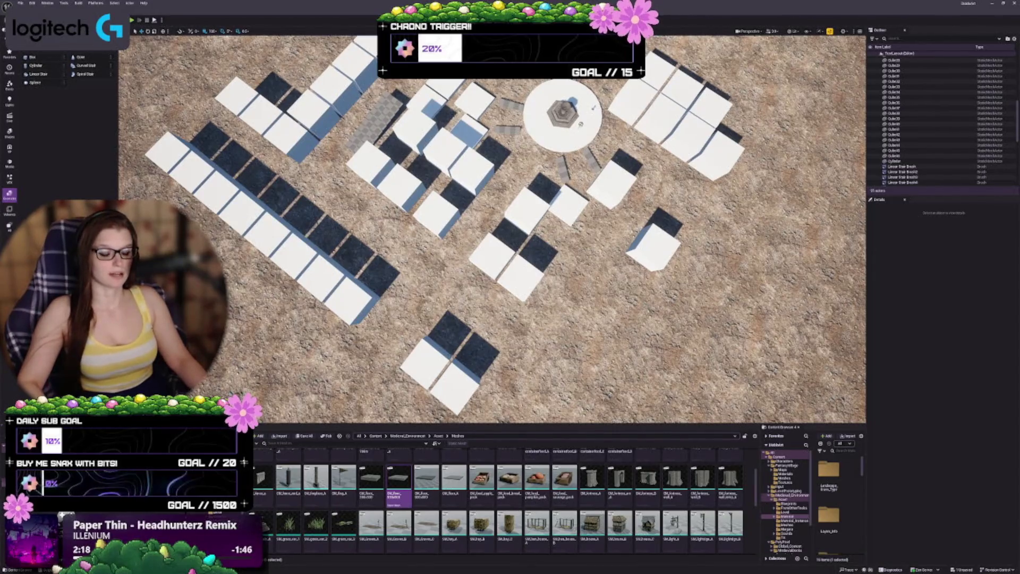
{"action": "left_click_drag", "start_coordinate": [458, 311], "coordinate": [457, 311]}
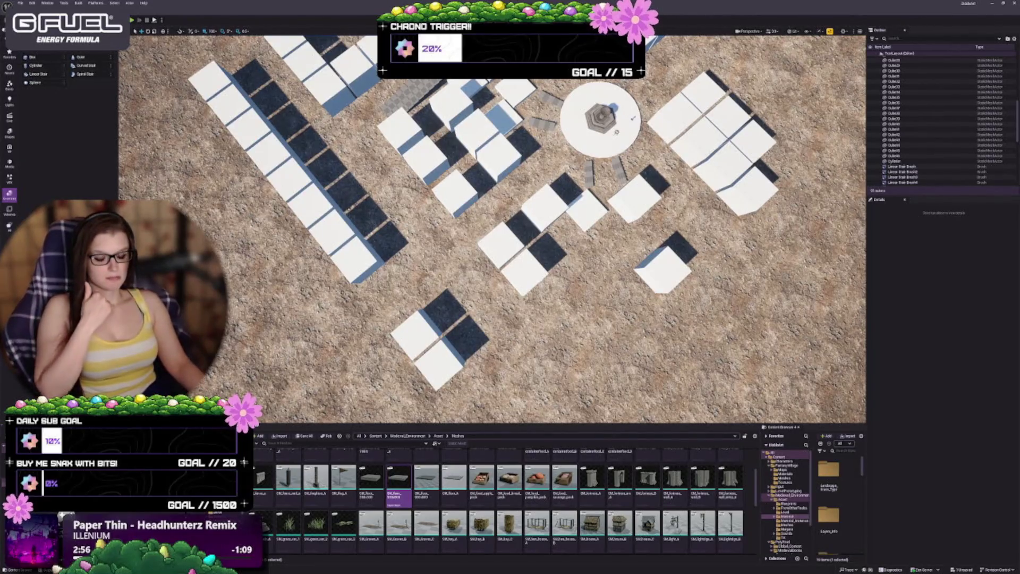
{"action": "scroll", "coordinate": [470, 496], "scroll_direction": "up", "scroll_amount": 1}
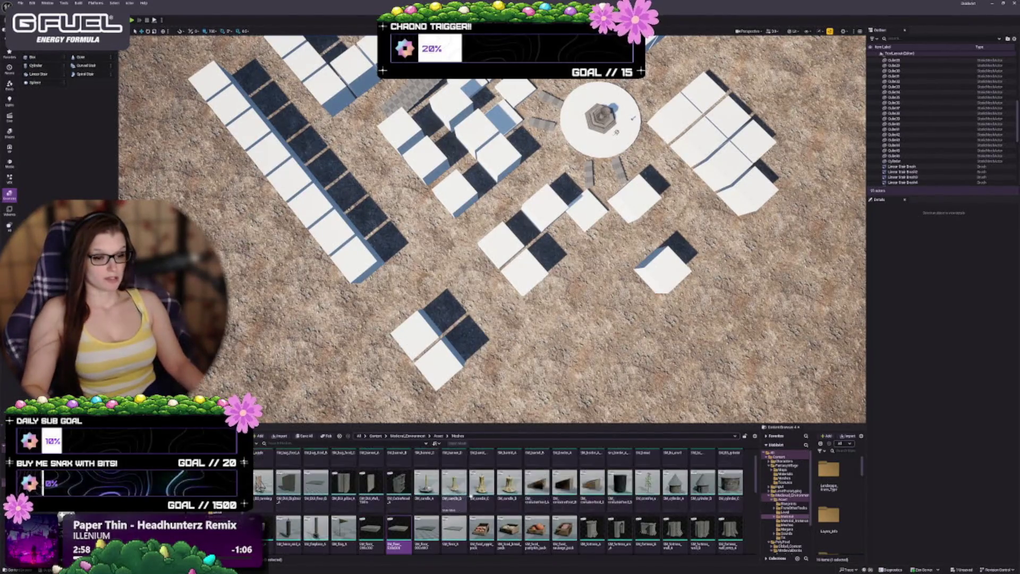
{"action": "mouse_move", "coordinate": [616, 132]}
{"action": "left_mouse_down"}
{"action": "mouse_move", "coordinate": [617, 238]}
{"action": "mouse_move", "coordinate": [618, 213]}
{"action": "mouse_move", "coordinate": [635, 207]}
{"action": "mouse_move", "coordinate": [637, 191]}
{"action": "left_mouse_up"}
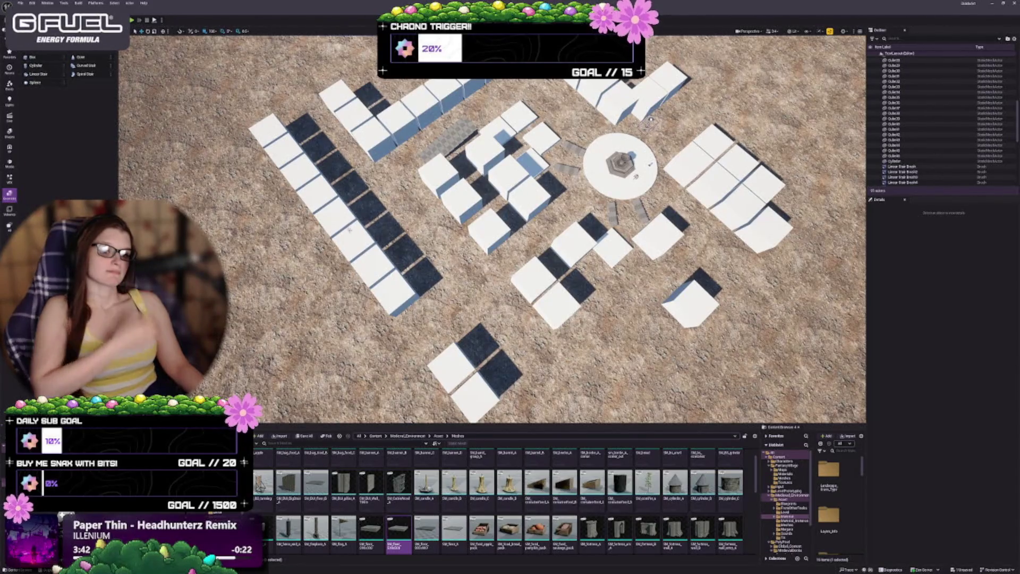
{"action": "scroll", "coordinate": [417, 500], "scroll_direction": "up", "scroll_amount": 1}
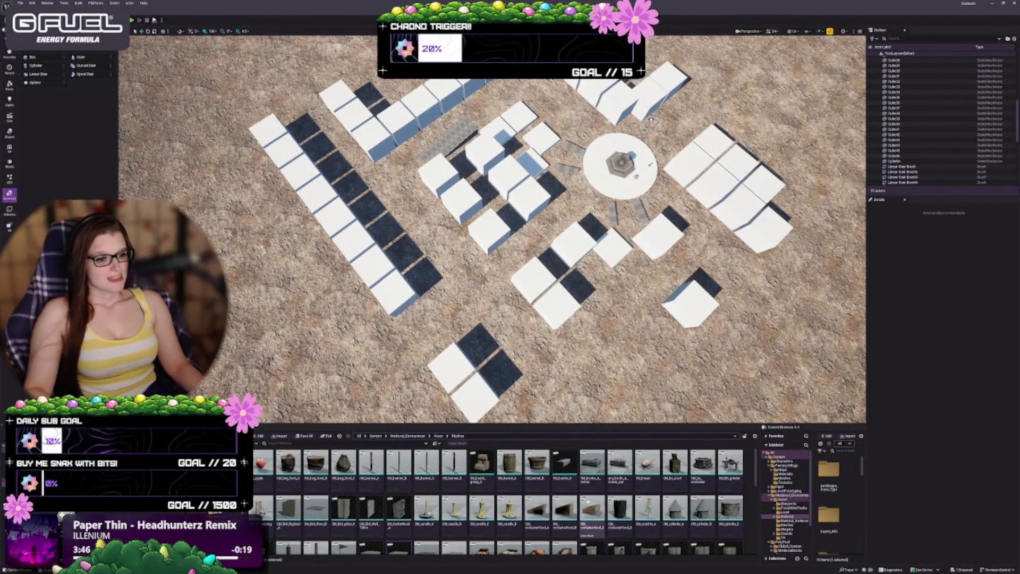
{"action": "scroll", "coordinate": [492, 228], "scroll_direction": "up", "scroll_amount": 8}
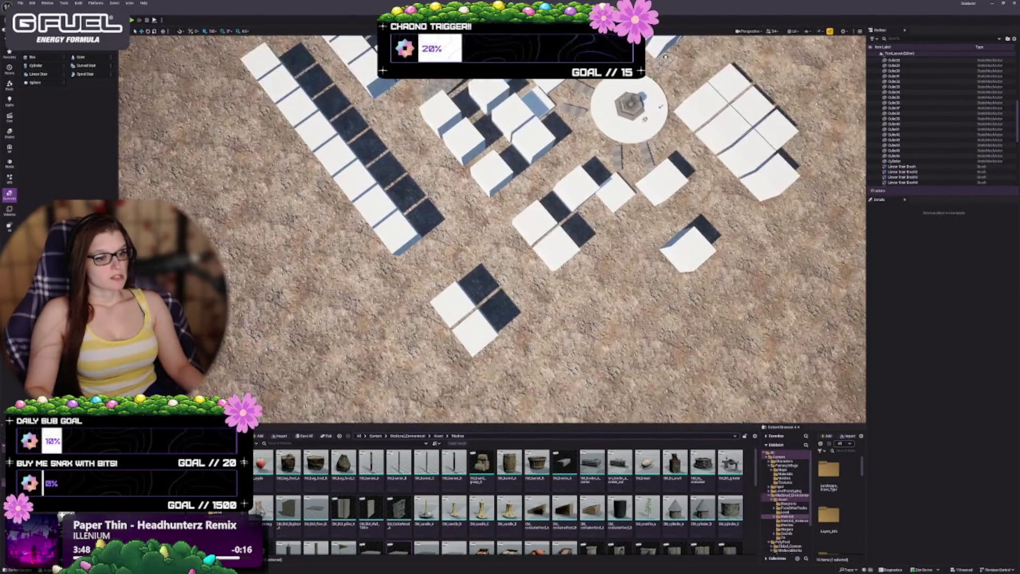
{"action": "scroll", "coordinate": [573, 309], "scroll_direction": "down", "scroll_amount": 10}
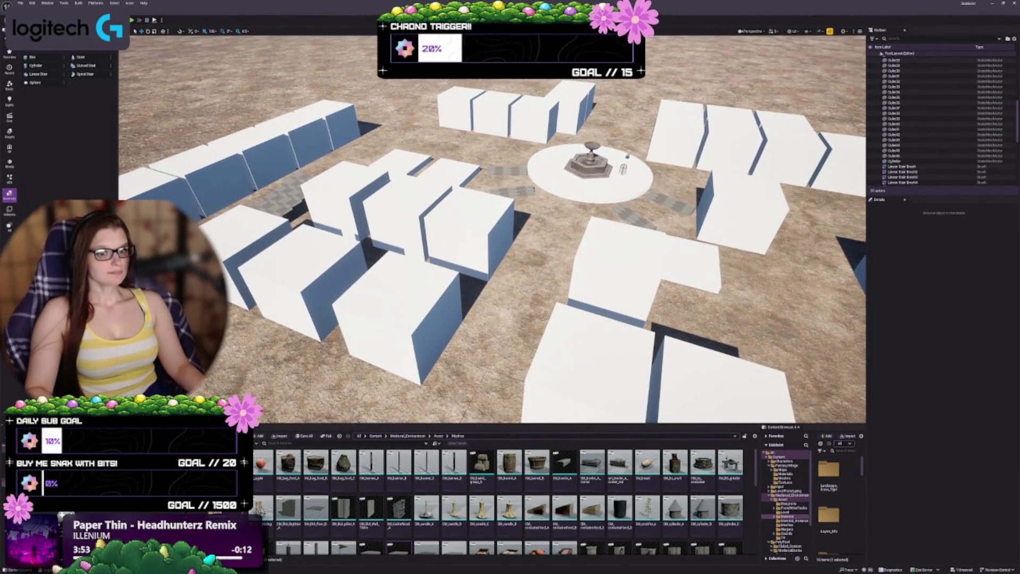
{"action": "scroll", "coordinate": [574, 308], "scroll_direction": "down", "scroll_amount": 5}
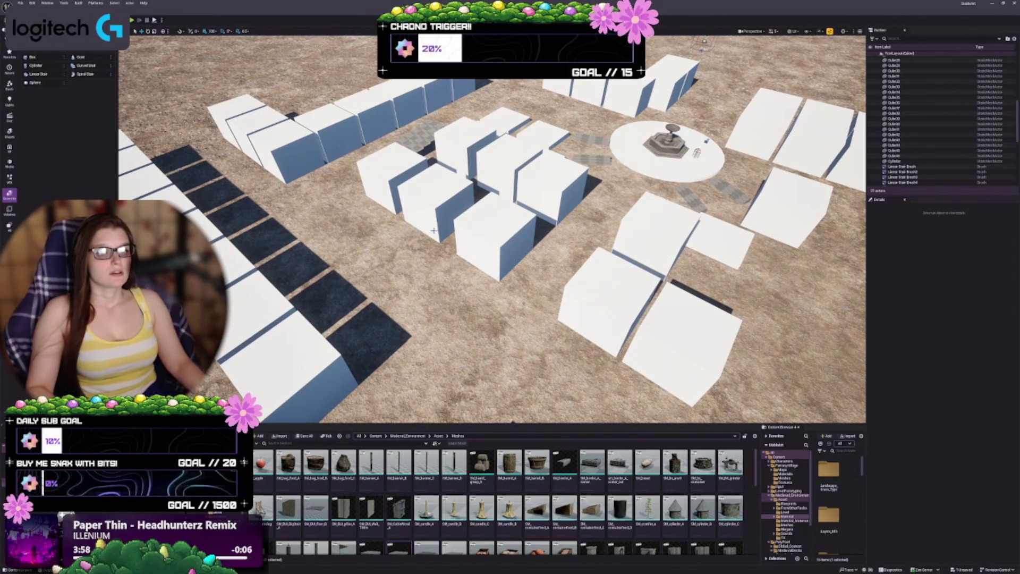
{"action": "scroll", "coordinate": [475, 244], "scroll_direction": "down", "scroll_amount": 5}
{"action": "scroll", "coordinate": [475, 244], "scroll_direction": "up", "scroll_amount": 10}
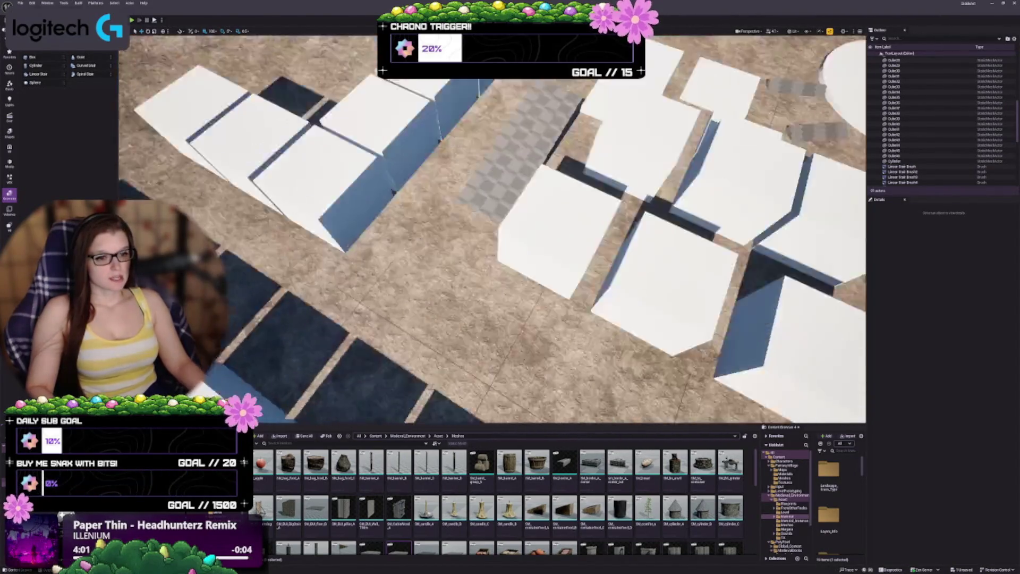
{"action": "scroll", "coordinate": [474, 244], "scroll_direction": "down", "scroll_amount": 8}
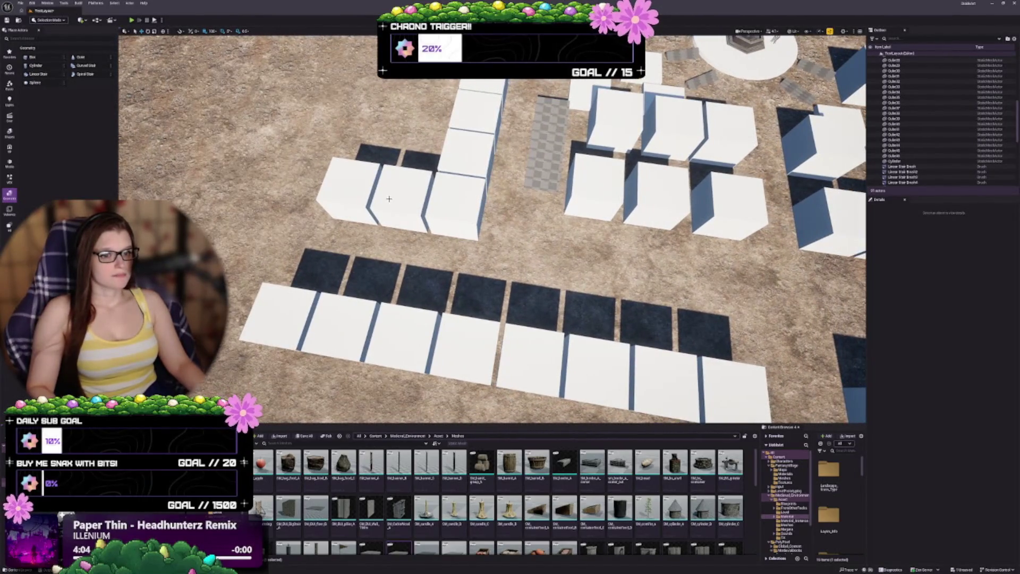
Select the three-cube row and the column's cubes, shift them along Y, then deselect.
{"action": "left_click", "coordinate": [358, 182]}
{"action": "left_click", "coordinate": [410, 194], "text": "ctrl"}
{"action": "left_click", "coordinate": [461, 205], "text": "ctrl"}
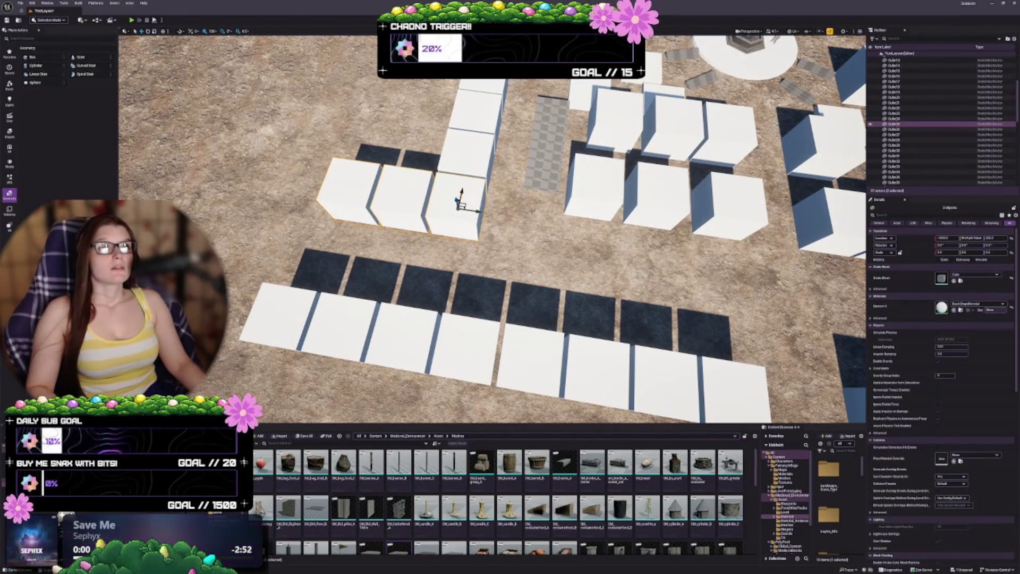
{"action": "left_click_drag", "start_coordinate": [532, 211], "coordinate": [478, 205]}
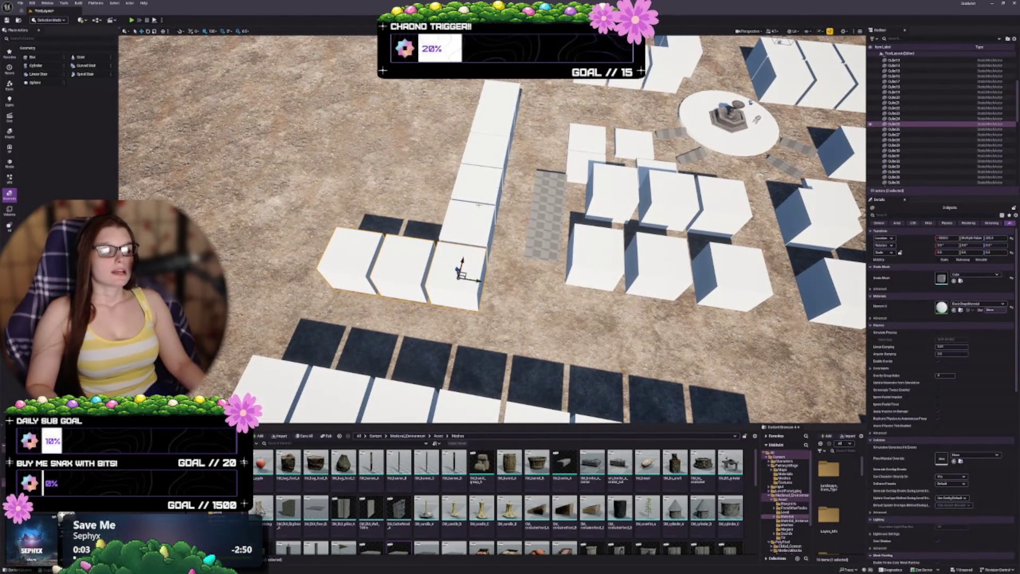
{"action": "left_click", "coordinate": [471, 226], "text": "ctrl"}
{"action": "left_click", "coordinate": [476, 185], "text": "ctrl"}
{"action": "left_click", "coordinate": [486, 153], "text": "ctrl"}
{"action": "left_click", "coordinate": [495, 121], "text": "ctrl"}
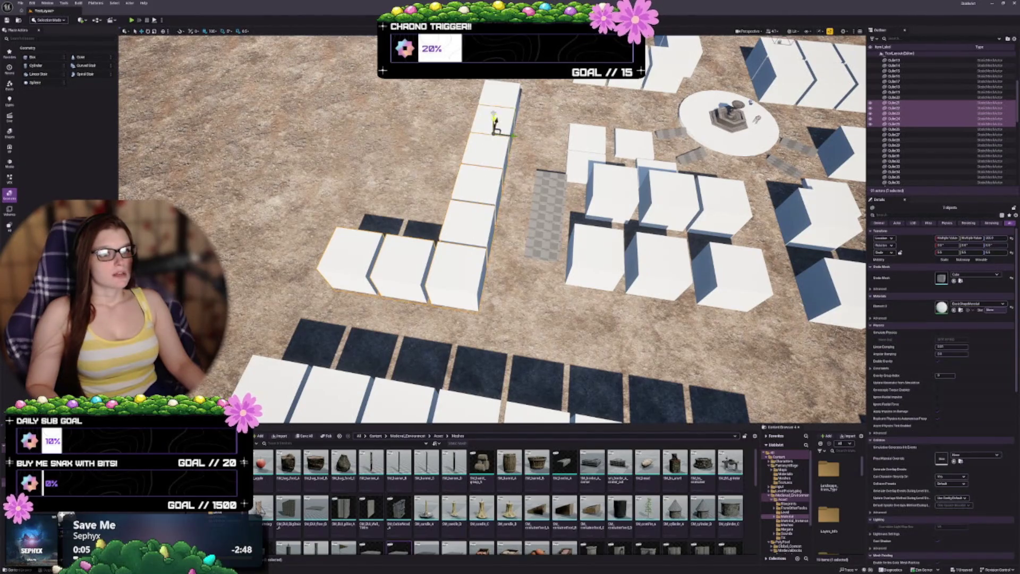
{"action": "left_click", "coordinate": [501, 97], "text": "ctrl"}
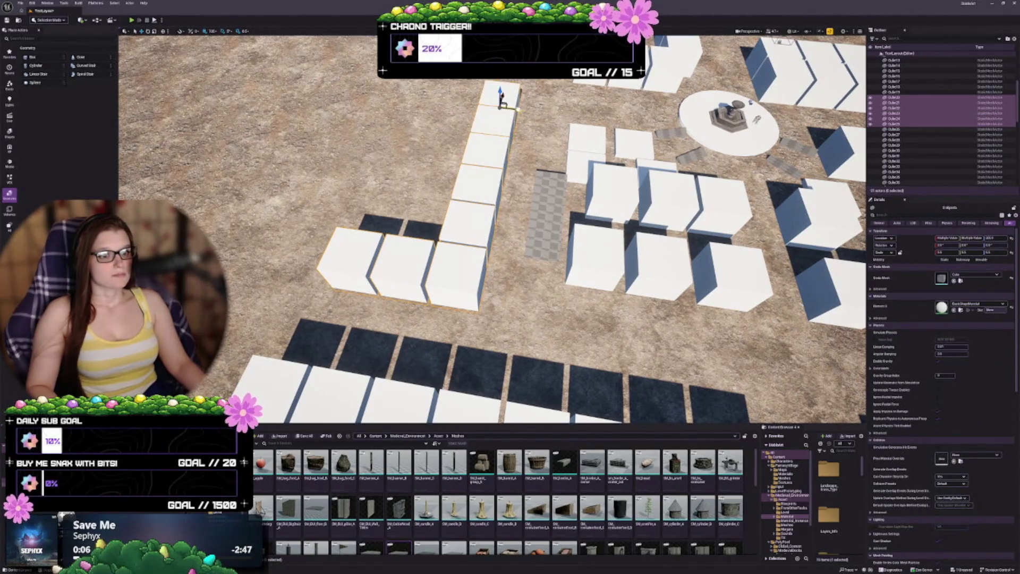
{"action": "left_click_drag", "start_coordinate": [518, 109], "coordinate": [501, 109]}
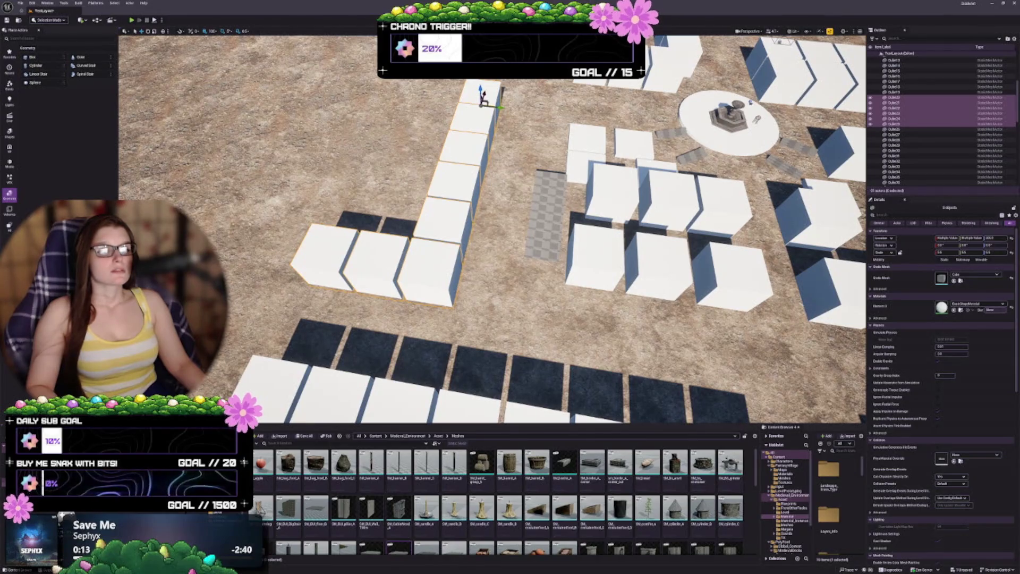
{"action": "left_click_drag", "start_coordinate": [500, 107], "coordinate": [519, 242]}
{"action": "key", "text": "Escape"}
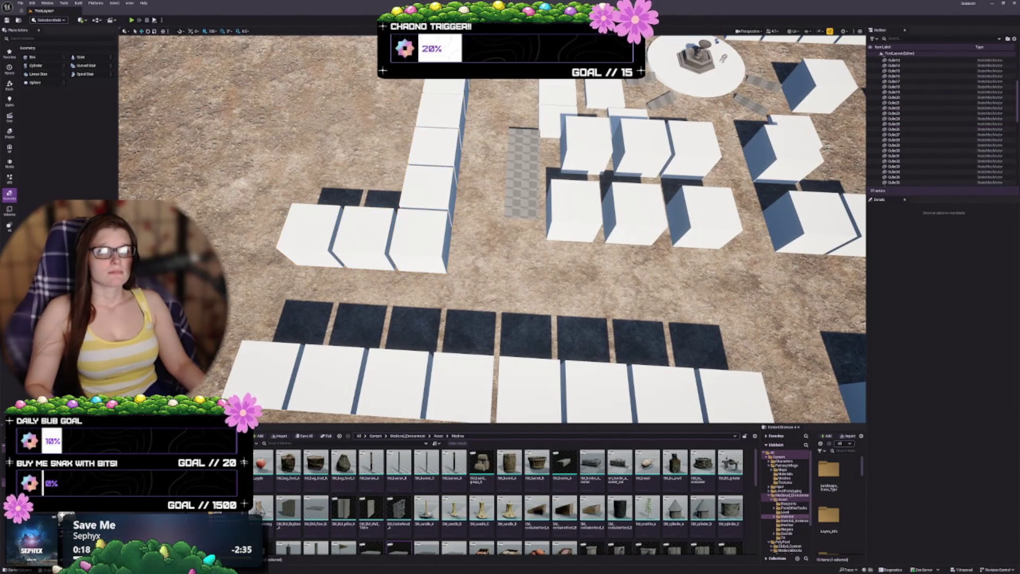
{"action": "key", "text": "w"}
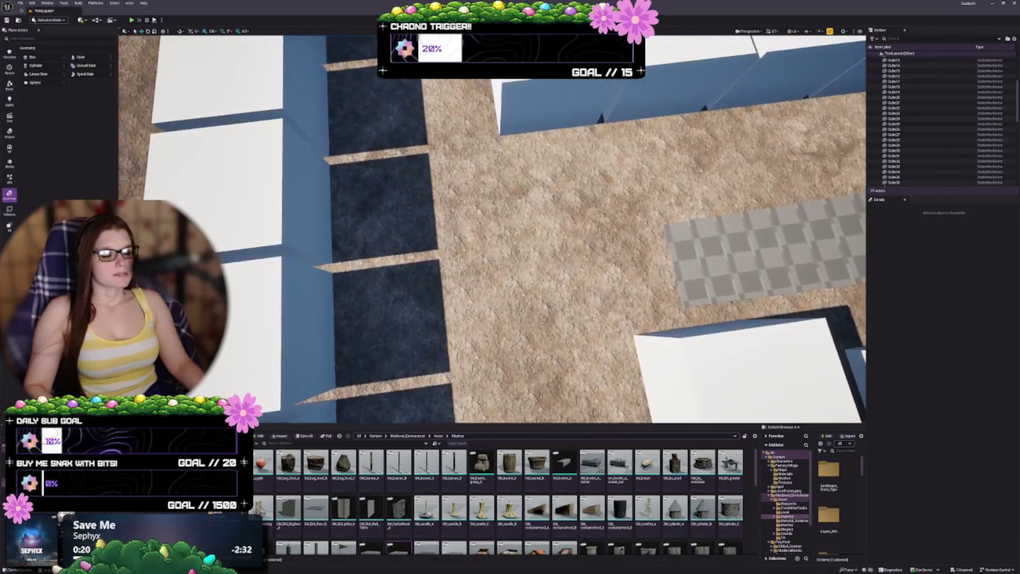
{"action": "key", "text": "s"}
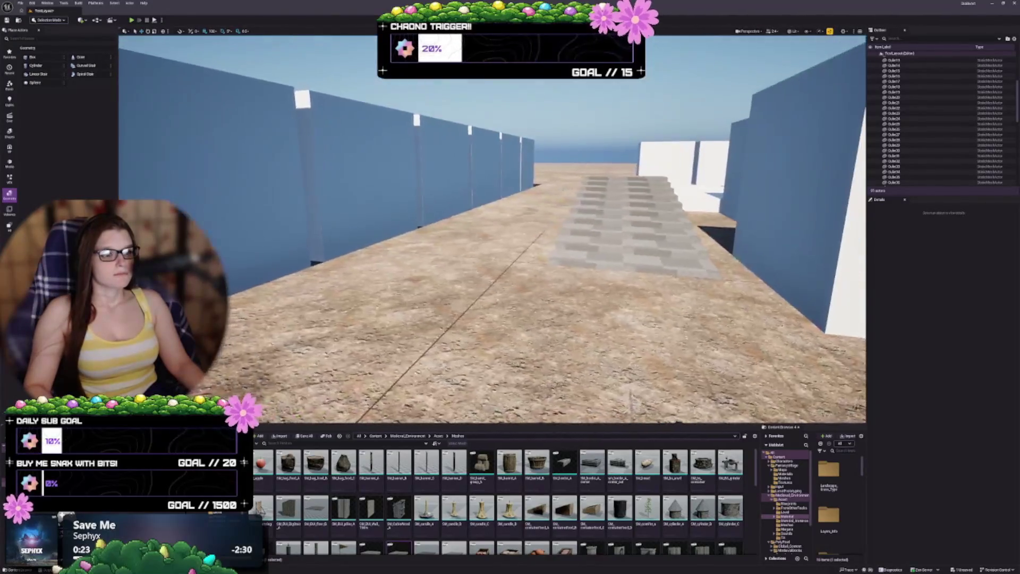
{"action": "key", "text": "w"}
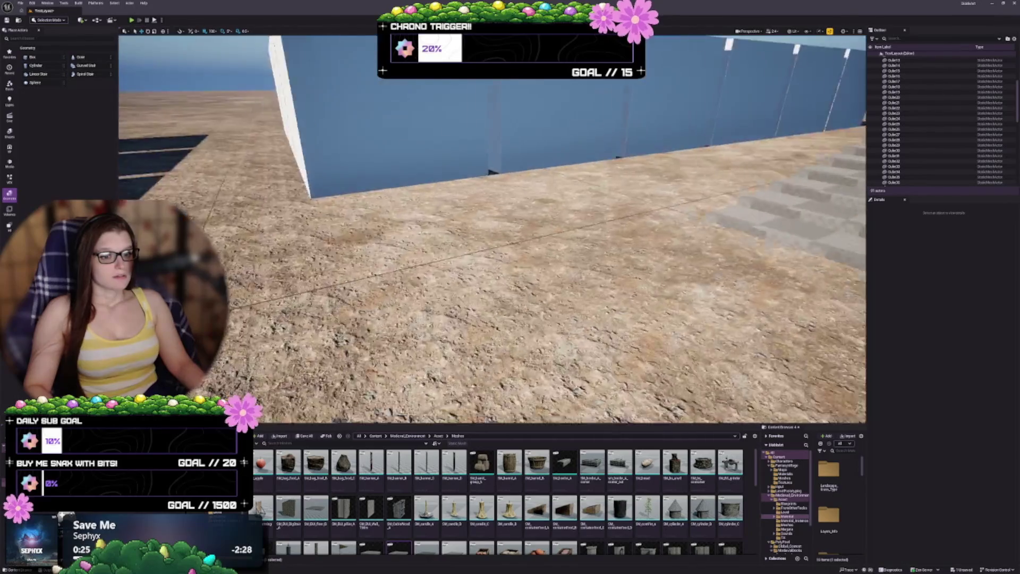
{"action": "key", "text": "s"}
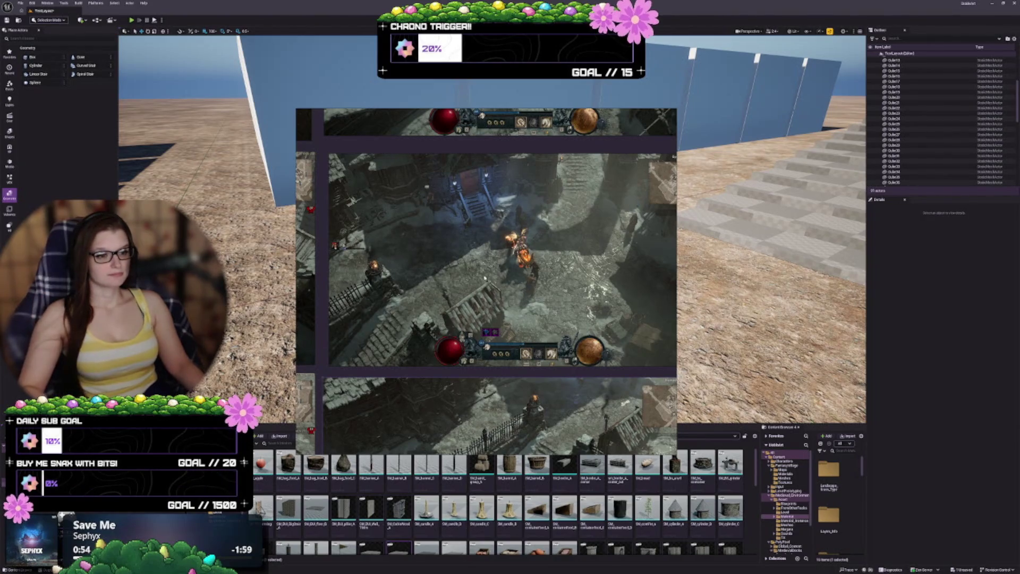
{"action": "mouse_move", "coordinate": [485, 279]}
{"action": "left_mouse_down"}
{"action": "mouse_move", "coordinate": [337, 82]}
{"action": "mouse_move", "coordinate": [0, 64]}
{"action": "left_mouse_up"}
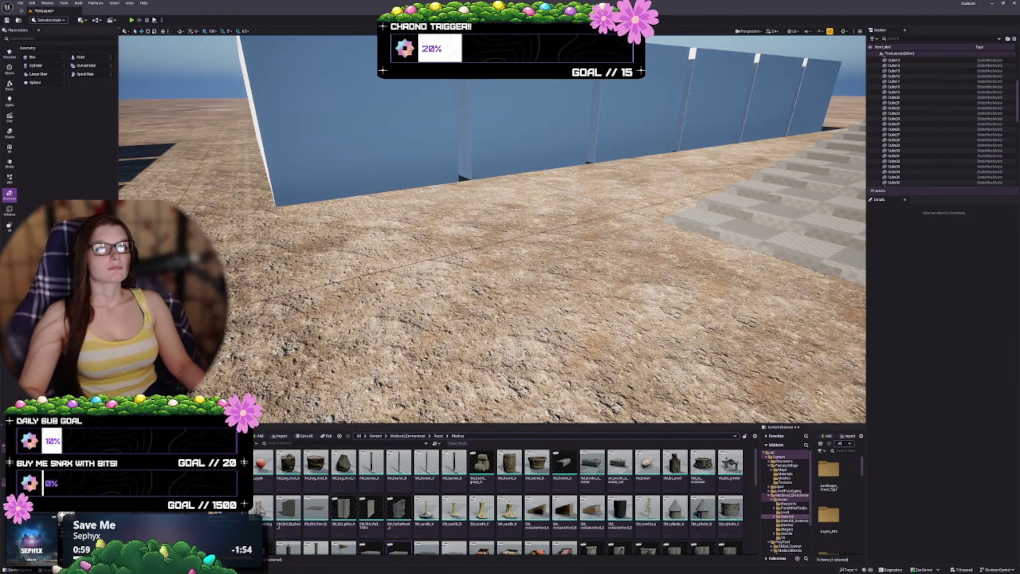
{"action": "mouse_move", "coordinate": [526, 278]}
{"action": "left_mouse_down"}
{"action": "mouse_move", "coordinate": [509, 270]}
{"action": "mouse_move", "coordinate": [568, 268]}
{"action": "left_mouse_up"}
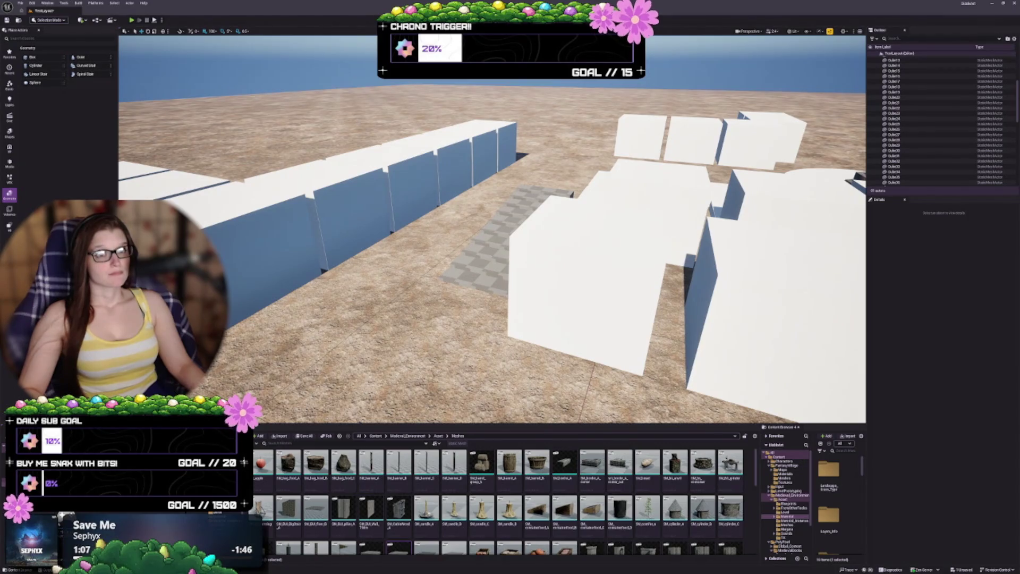
{"action": "mouse_move", "coordinate": [569, 268]}
{"action": "left_mouse_down"}
{"action": "mouse_move", "coordinate": [510, 269]}
{"action": "mouse_move", "coordinate": [554, 252]}
{"action": "left_mouse_up"}
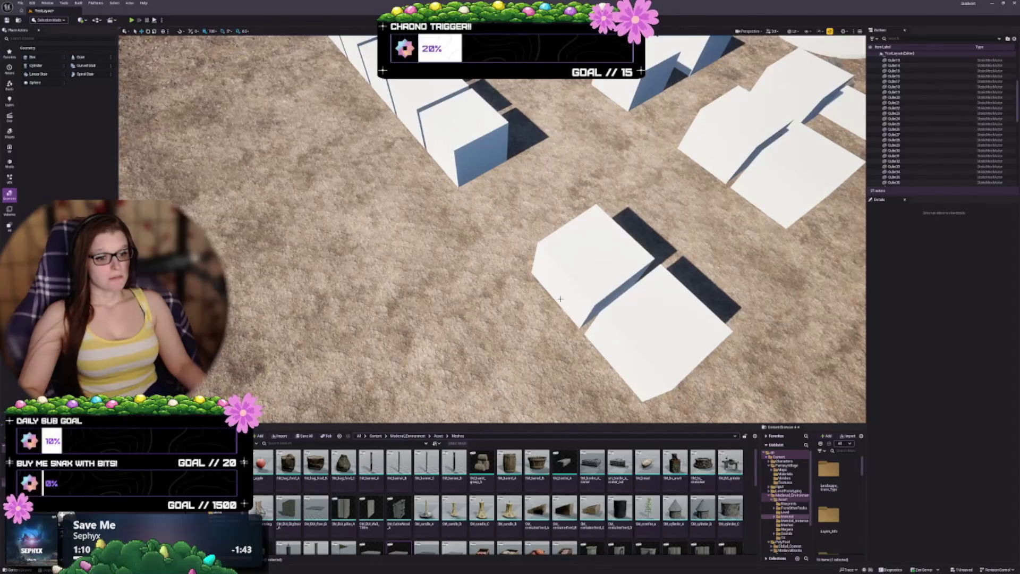
{"action": "mouse_move", "coordinate": [514, 495]}
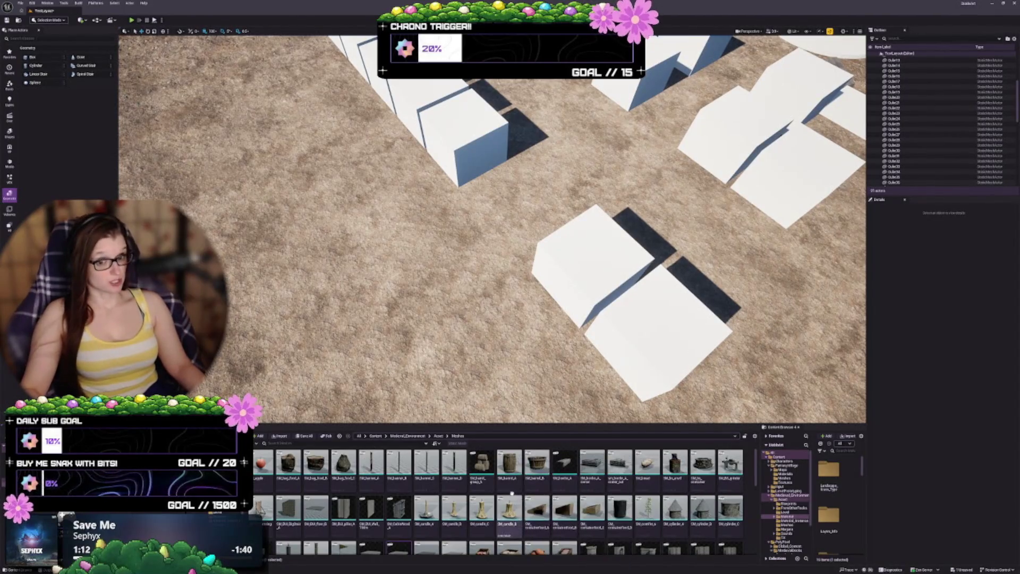
{"action": "scroll", "coordinate": [510, 494], "scroll_direction": "down", "scroll_amount": 1}
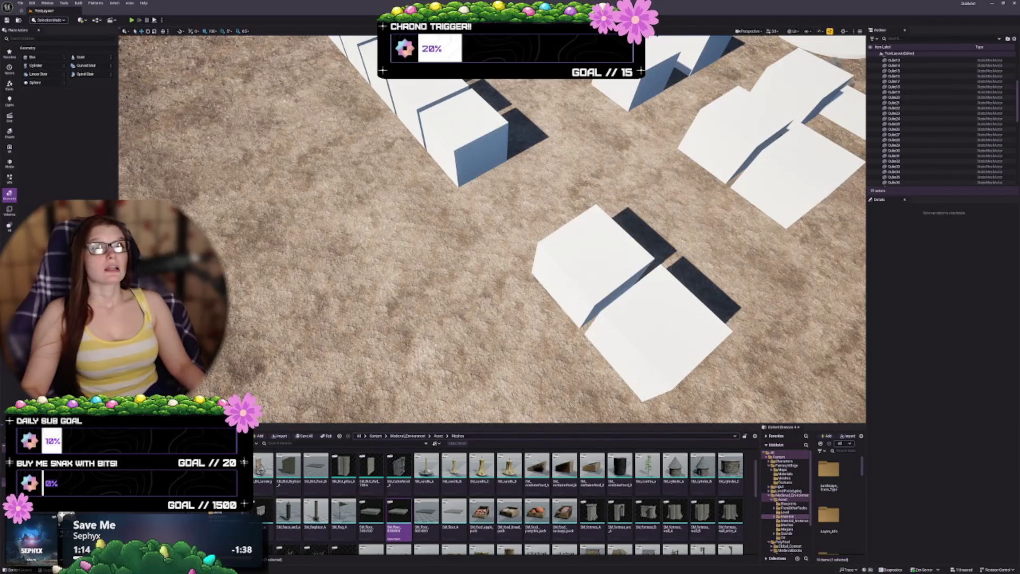
{"action": "scroll", "coordinate": [529, 552], "scroll_direction": "down", "scroll_amount": 1}
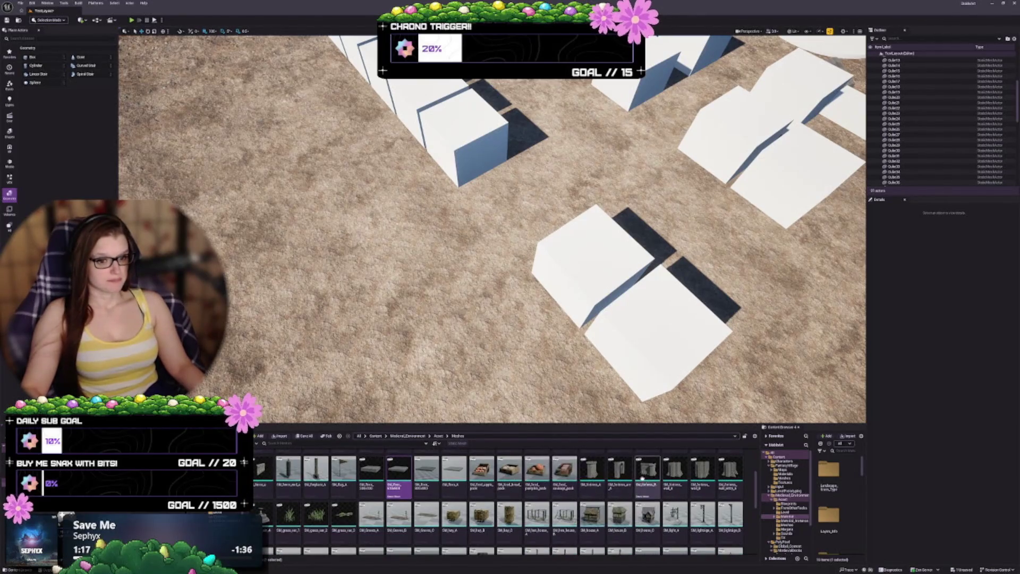
{"action": "mouse_move", "coordinate": [647, 497]}
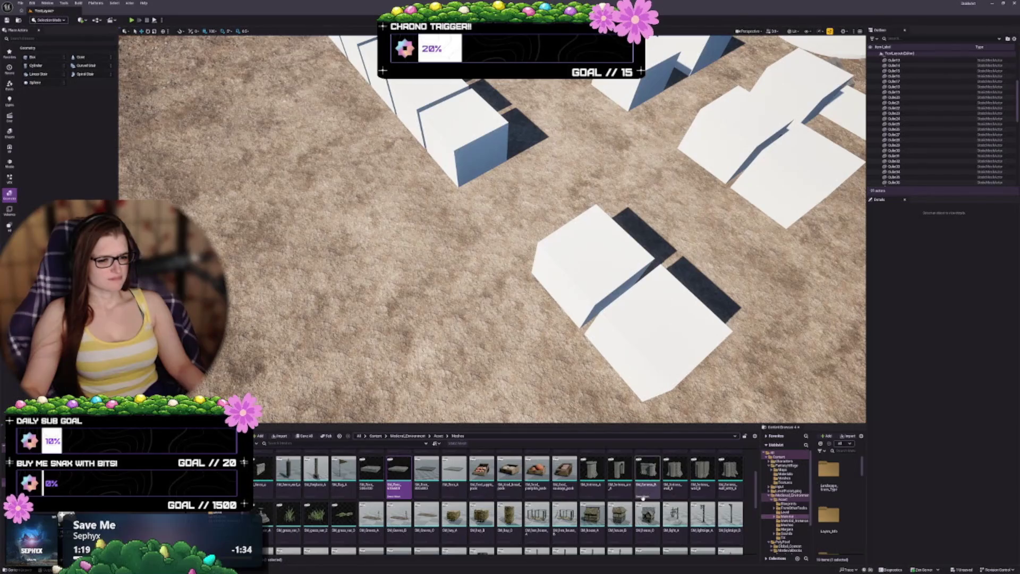
{"action": "scroll", "coordinate": [640, 497], "scroll_direction": "down", "scroll_amount": 1}
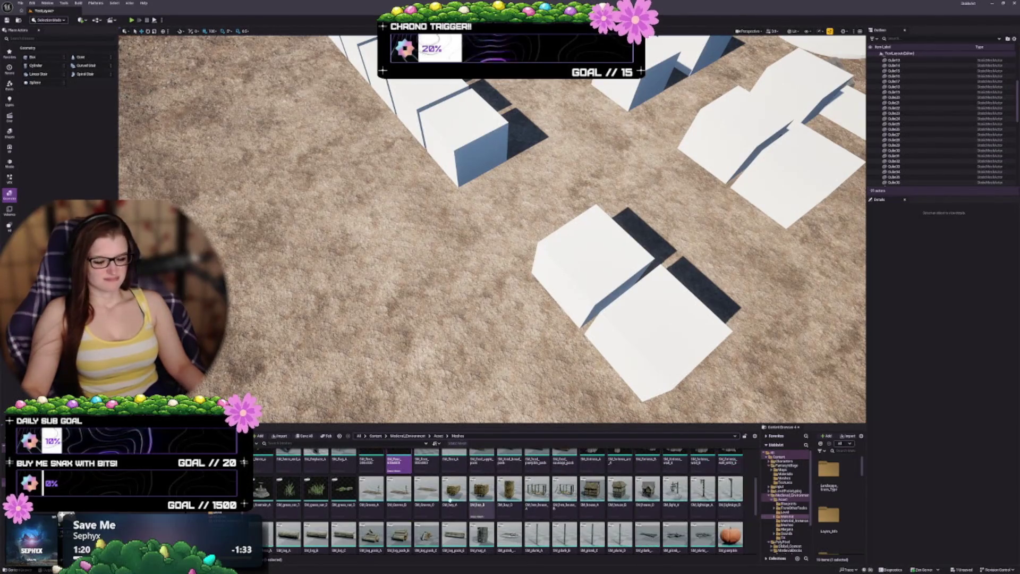
{"action": "scroll", "coordinate": [375, 506], "scroll_direction": "down", "scroll_amount": 1}
{"action": "scroll", "coordinate": [375, 506], "scroll_direction": "down", "scroll_amount": 2}
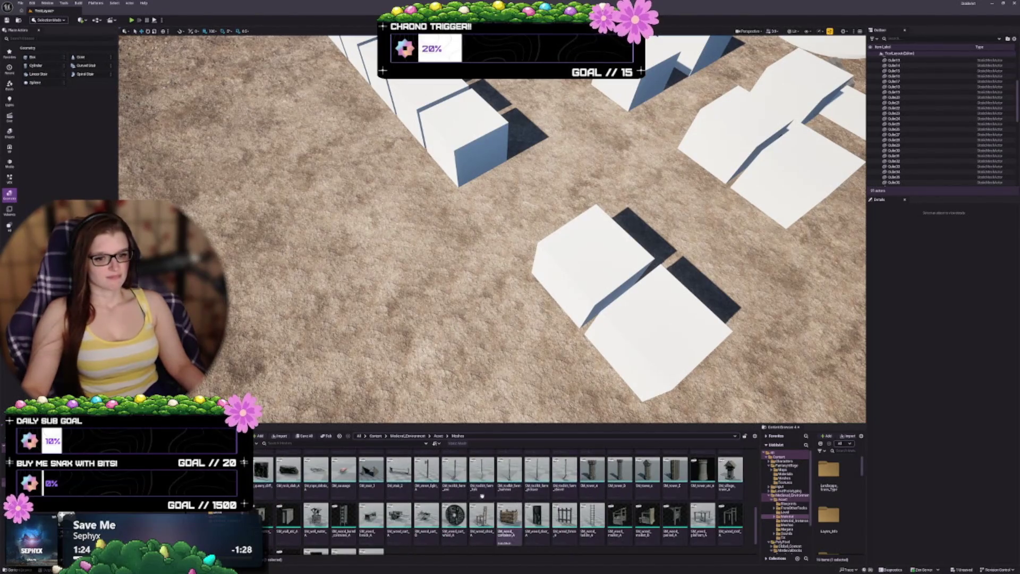
{"action": "scroll", "coordinate": [426, 497], "scroll_direction": "down", "scroll_amount": 1}
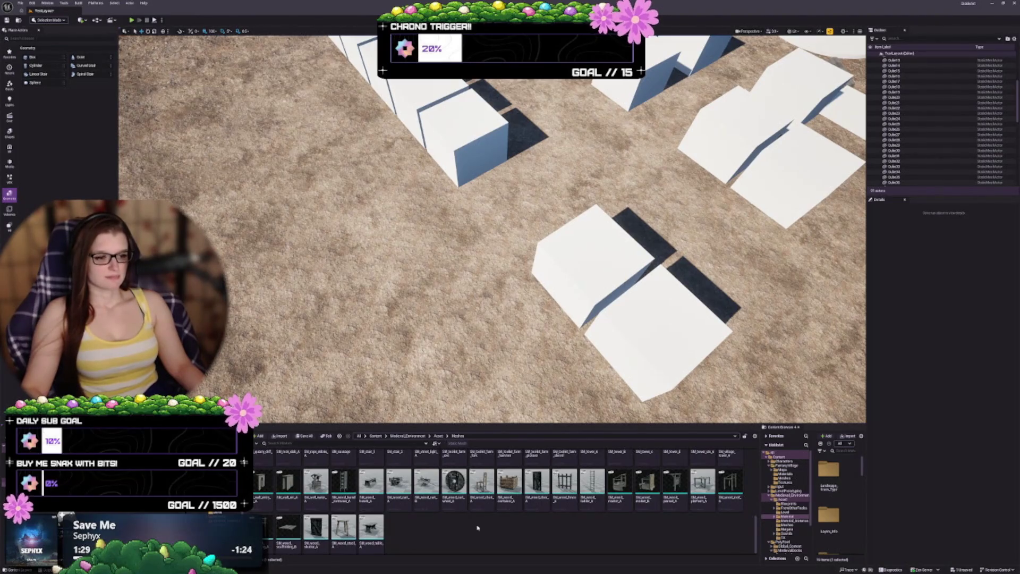
{"action": "scroll", "coordinate": [477, 527], "scroll_direction": "up", "scroll_amount": 1}
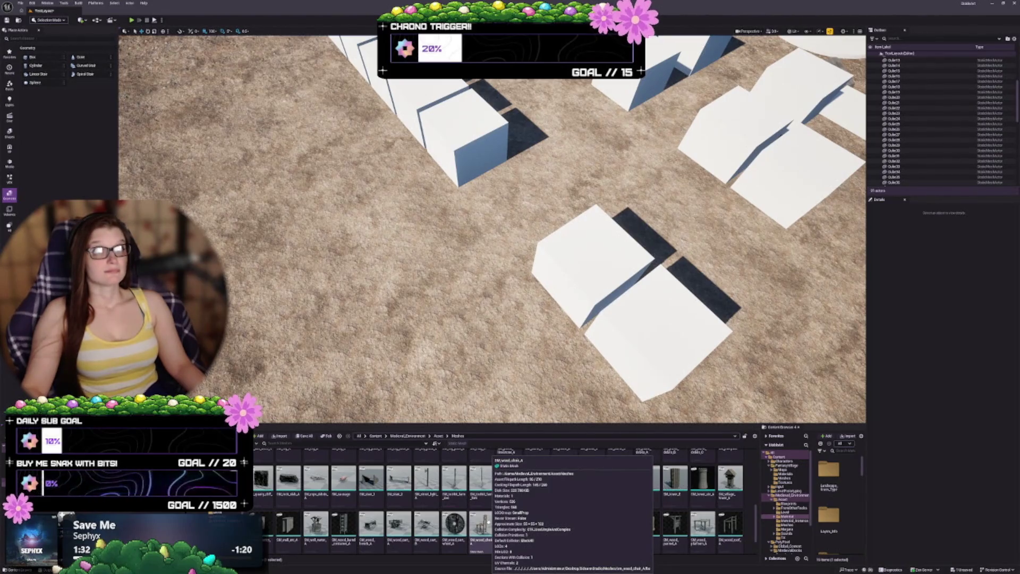
{"action": "mouse_move", "coordinate": [478, 239]}
{"action": "left_mouse_down"}
{"action": "mouse_move", "coordinate": [457, 229]}
{"action": "mouse_move", "coordinate": [467, 234]}
{"action": "mouse_move", "coordinate": [449, 249]}
{"action": "left_mouse_up"}
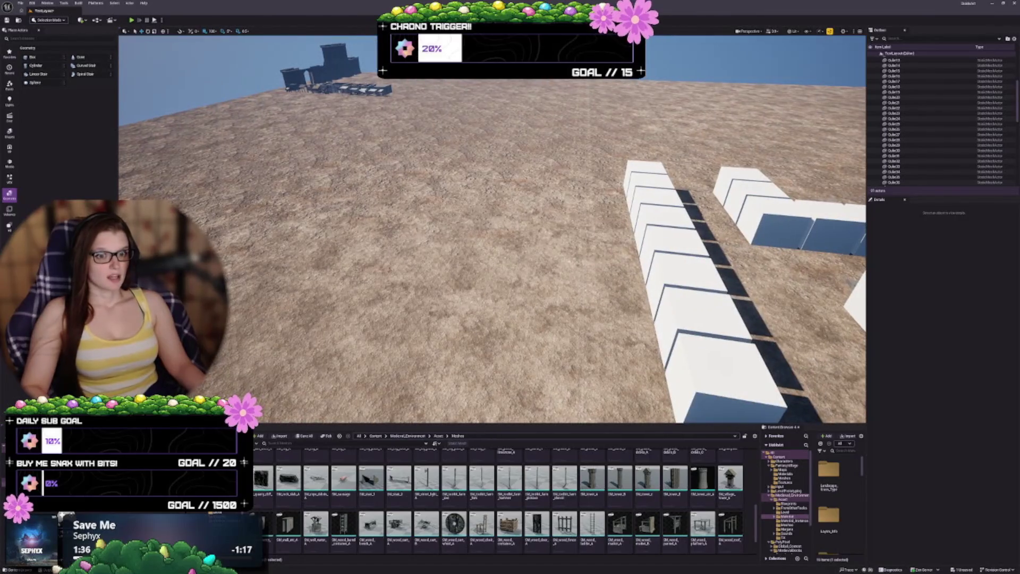
Select SM_fortress_A2 and drag it into the corridor between the cube rows.
{"action": "left_click", "coordinate": [310, 69]}
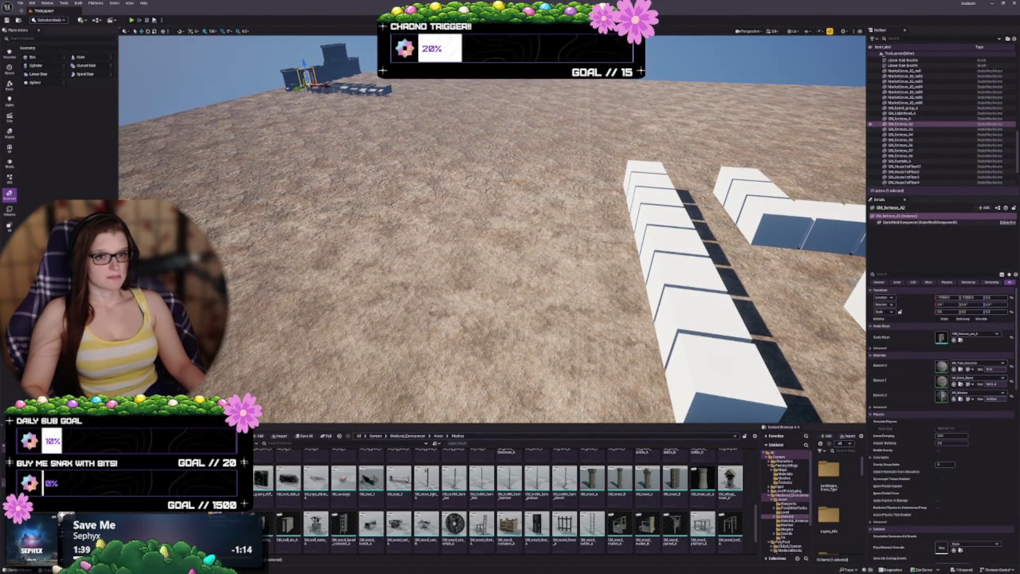
{"action": "left_click_drag", "start_coordinate": [449, 249], "coordinate": [485, 267]}
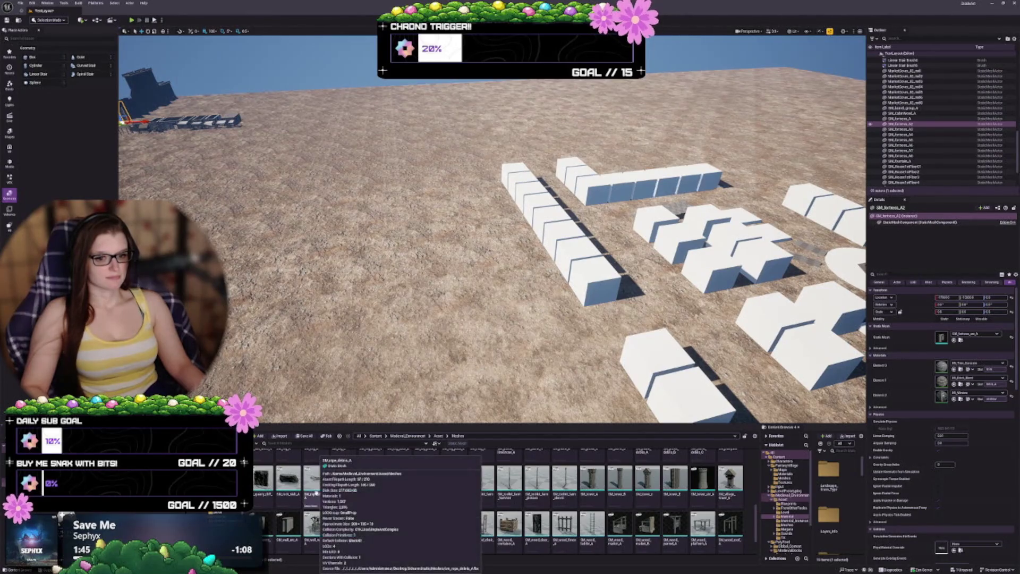
{"action": "scroll", "coordinate": [319, 525], "scroll_direction": "up", "scroll_amount": 10}
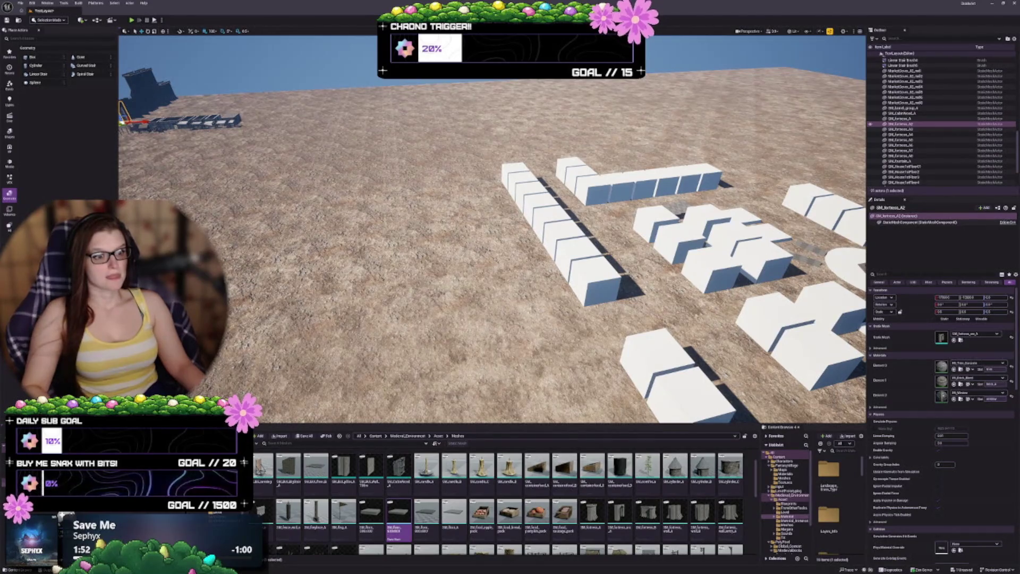
{"action": "key", "text": "a"}
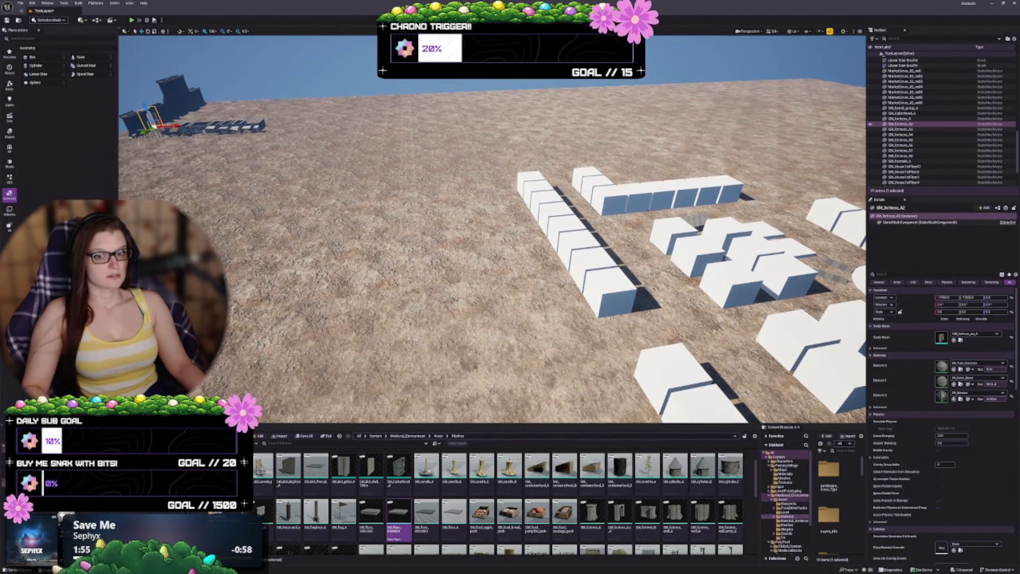
{"action": "mouse_move", "coordinate": [155, 127]}
{"action": "left_mouse_down"}
{"action": "mouse_move", "coordinate": [610, 345]}
{"action": "mouse_move", "coordinate": [597, 346]}
{"action": "left_mouse_up"}
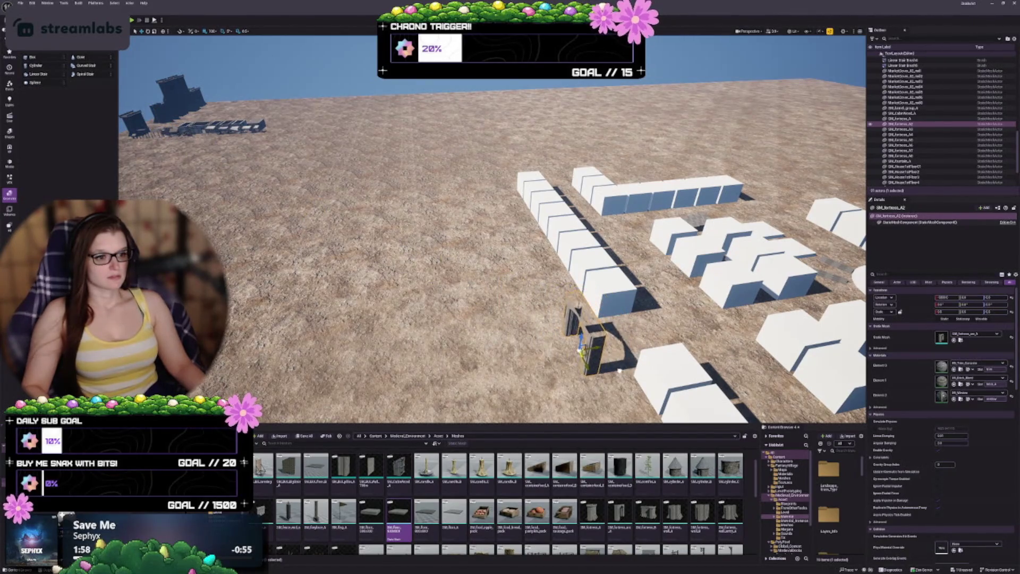
{"action": "key", "text": "f"}
{"action": "key", "text": "f"}
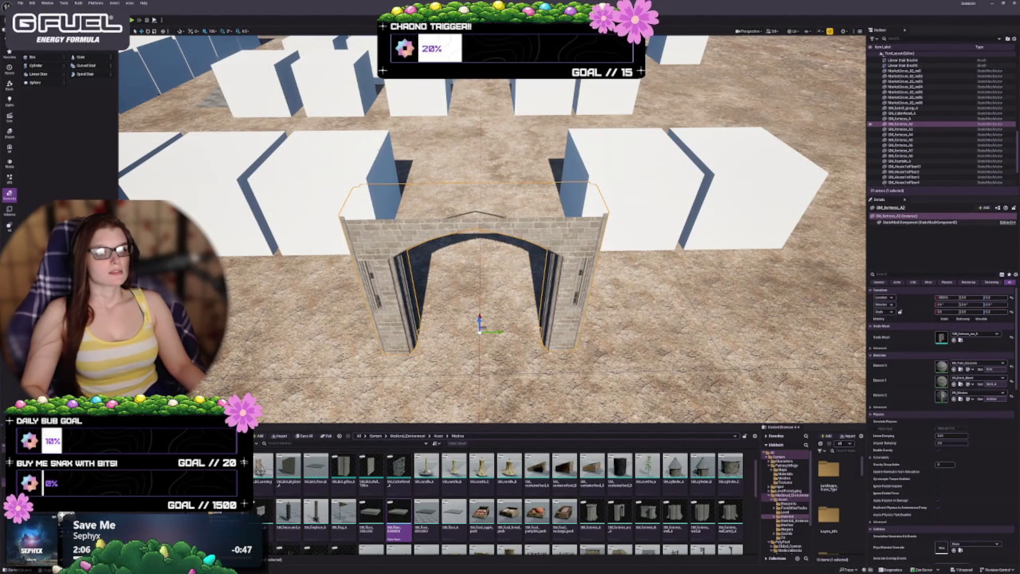
{"action": "left_click_drag", "start_coordinate": [492, 228], "coordinate": [369, 233]}
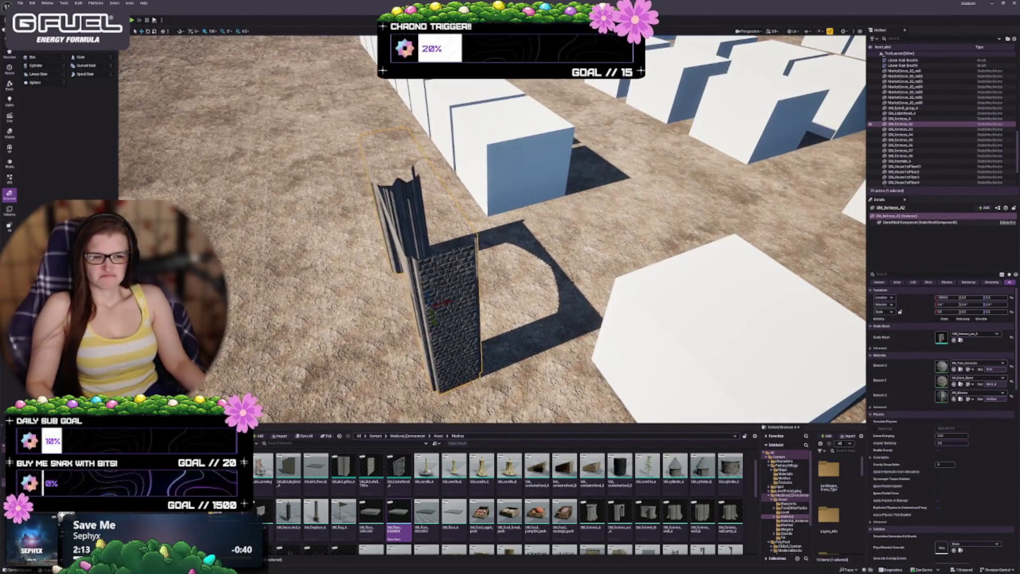
{"action": "left_click_drag", "start_coordinate": [449, 302], "coordinate": [514, 272]}
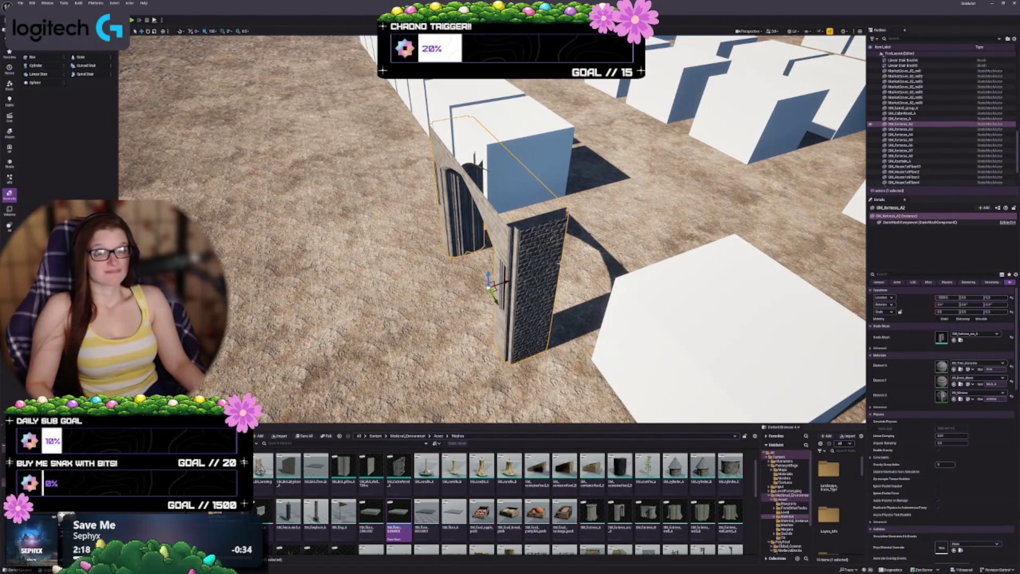
{"action": "mouse_move", "coordinate": [555, 278]}
{"action": "left_mouse_down"}
{"action": "mouse_move", "coordinate": [654, 272]}
{"action": "mouse_move", "coordinate": [505, 279]}
{"action": "mouse_move", "coordinate": [600, 269]}
{"action": "mouse_move", "coordinate": [583, 271]}
{"action": "left_mouse_up"}
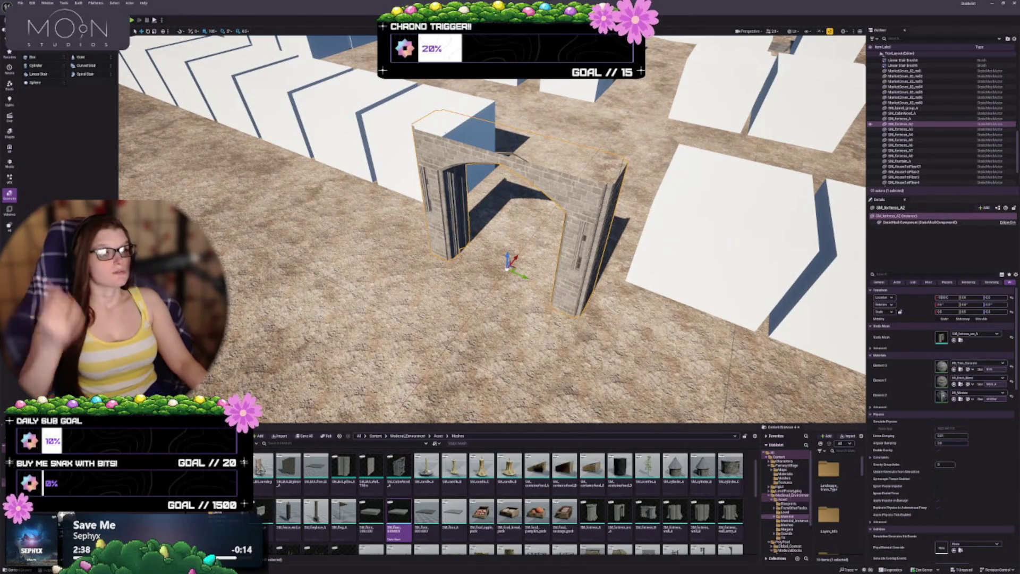
{"action": "left_click_drag", "start_coordinate": [585, 271], "coordinate": [586, 280]}
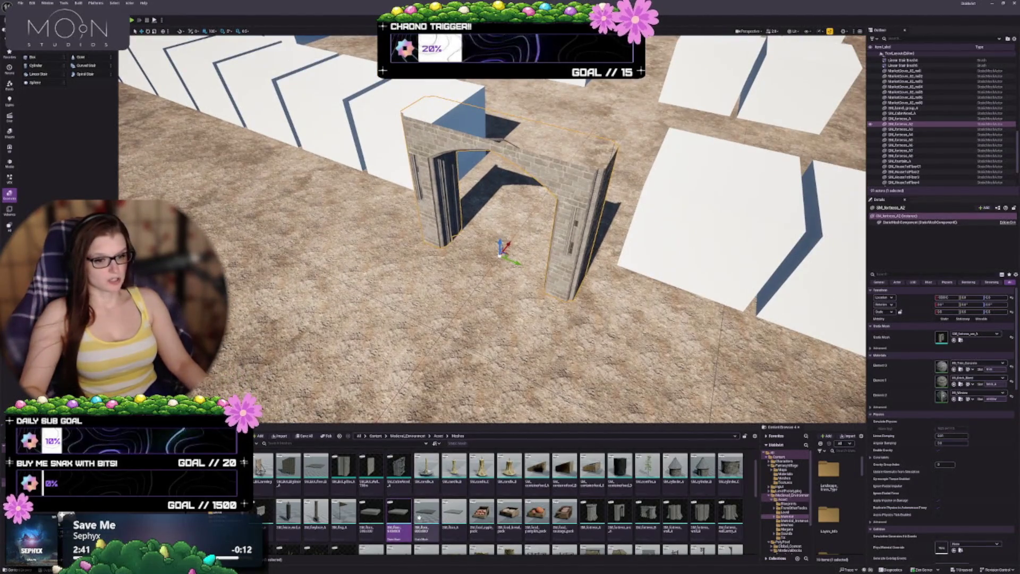
{"action": "scroll", "coordinate": [499, 499], "scroll_direction": "up", "scroll_amount": 1}
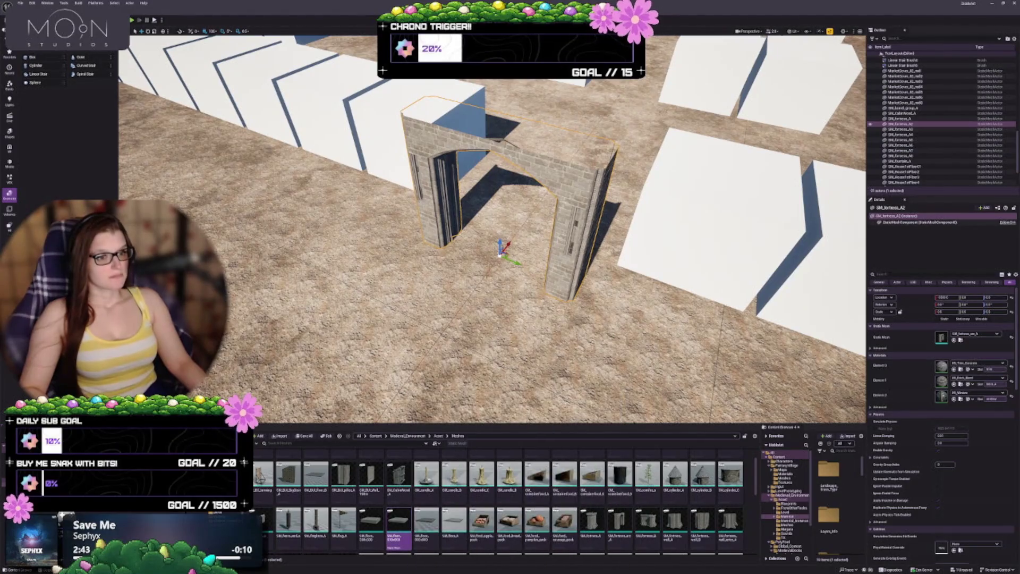
{"action": "scroll", "coordinate": [536, 480], "scroll_direction": "up", "scroll_amount": 2}
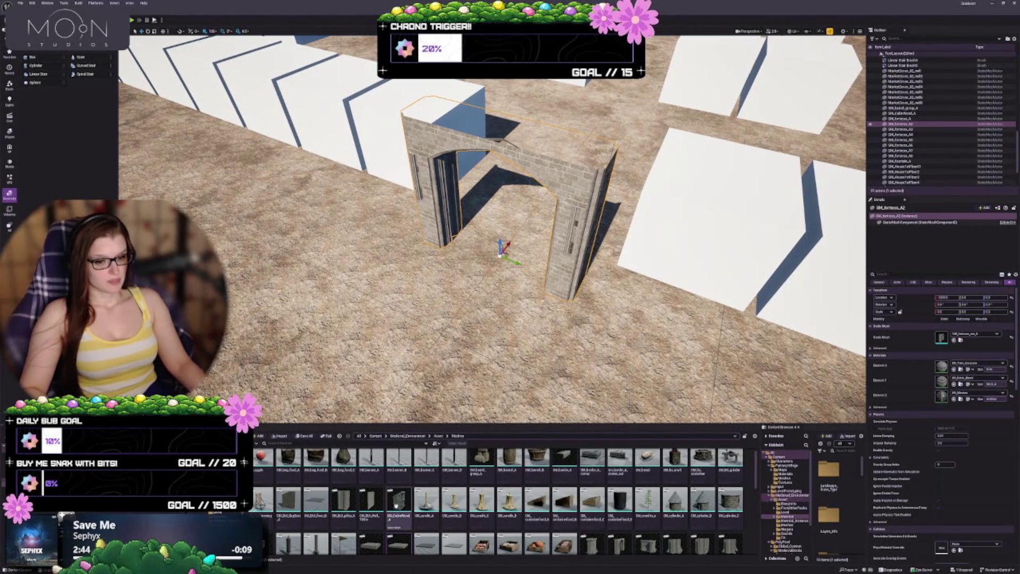
{"action": "scroll", "coordinate": [345, 502], "scroll_direction": "up", "scroll_amount": 1}
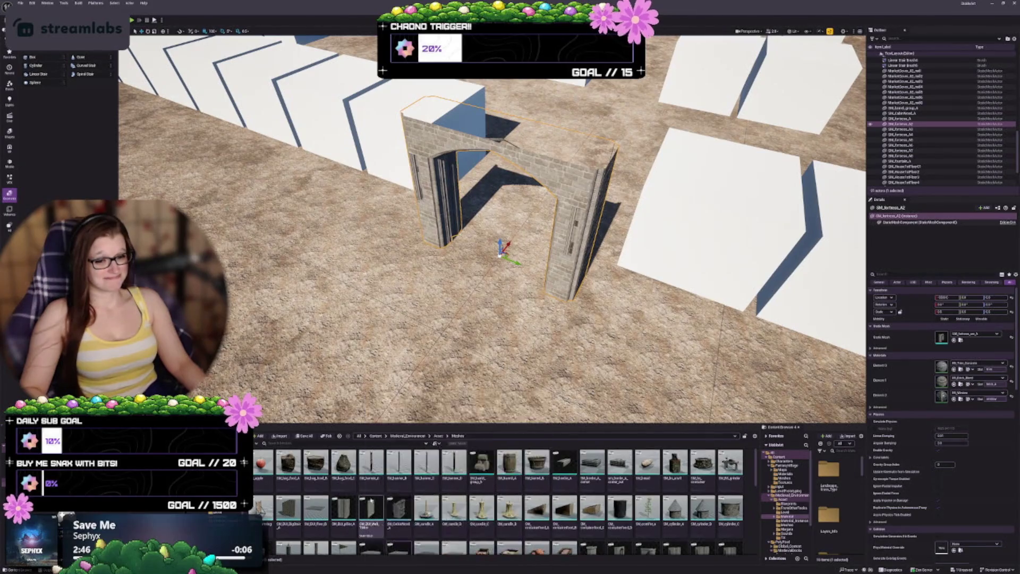
{"action": "mouse_move", "coordinate": [499, 250]}
{"action": "left_mouse_down"}
{"action": "mouse_move", "coordinate": [510, 297]}
{"action": "mouse_move", "coordinate": [494, 308]}
{"action": "mouse_move", "coordinate": [531, 321]}
{"action": "mouse_move", "coordinate": [478, 322]}
{"action": "mouse_move", "coordinate": [537, 303]}
{"action": "left_mouse_up"}
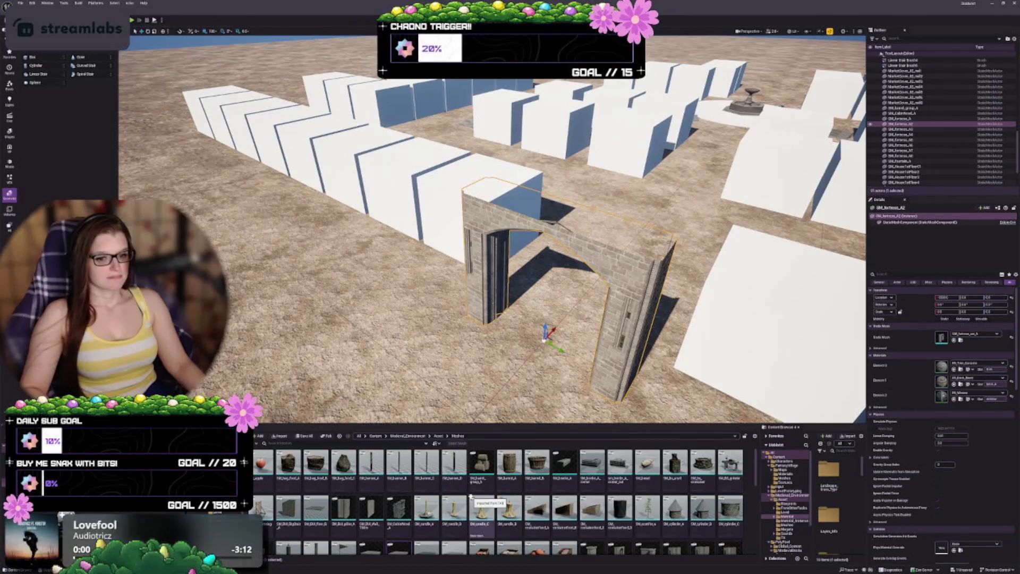
{"action": "scroll", "coordinate": [471, 498], "scroll_direction": "down", "scroll_amount": 1}
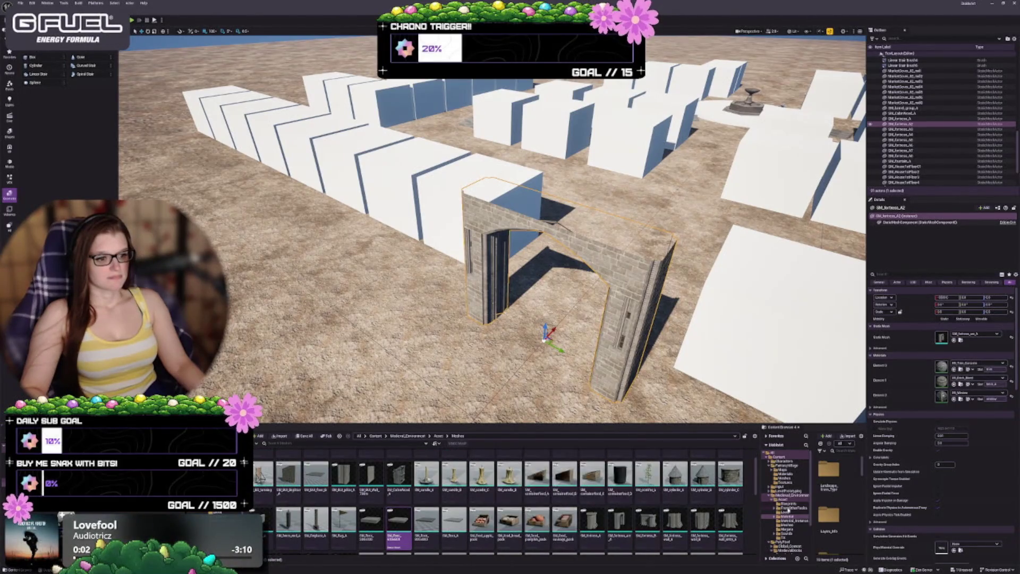
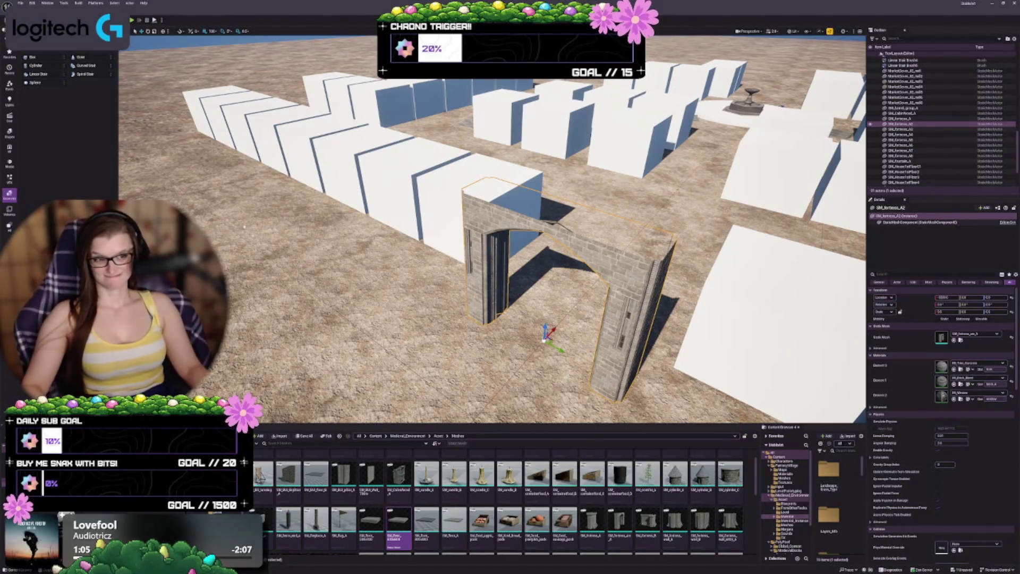
Duplicate the stone archway and set the copy directly left of the original.
{"action": "left_click_drag", "start_coordinate": [492, 229], "coordinate": [548, 232]}
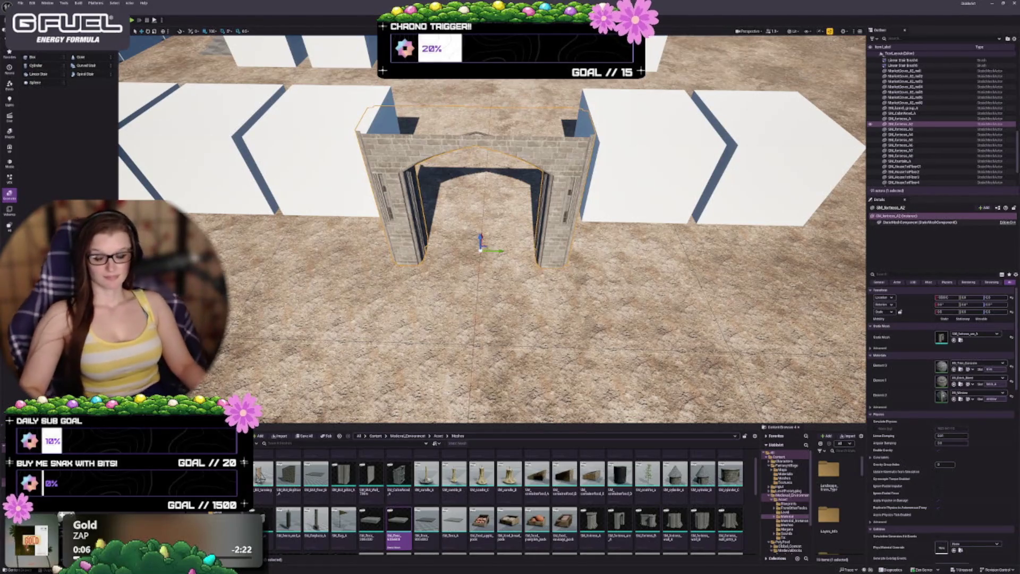
{"action": "left_click_drag", "start_coordinate": [492, 239], "coordinate": [441, 207]}
{"action": "left_click_drag", "start_coordinate": [625, 294], "coordinate": [574, 290]}
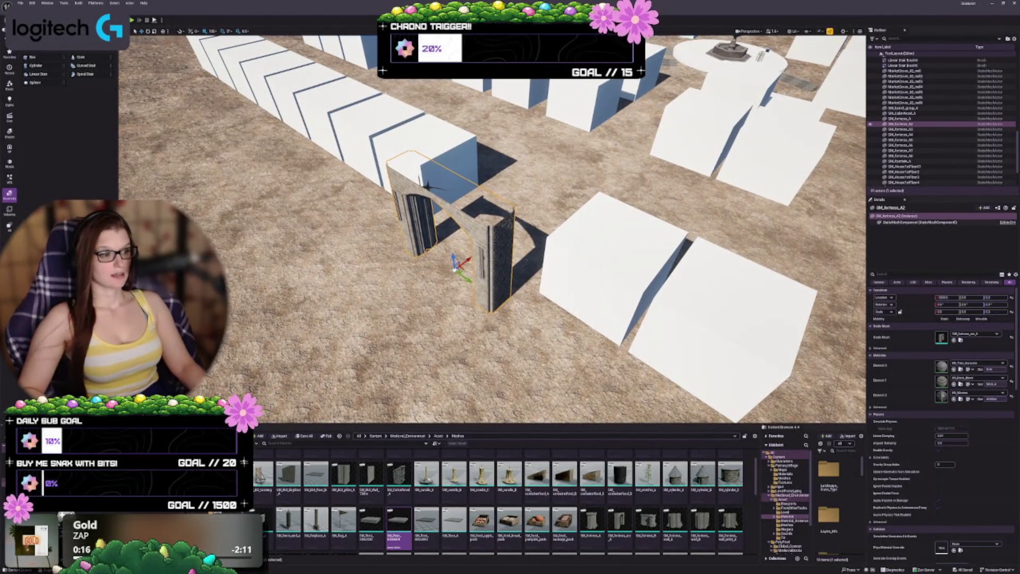
{"action": "left_click_drag", "start_coordinate": [573, 289], "coordinate": [557, 276]}
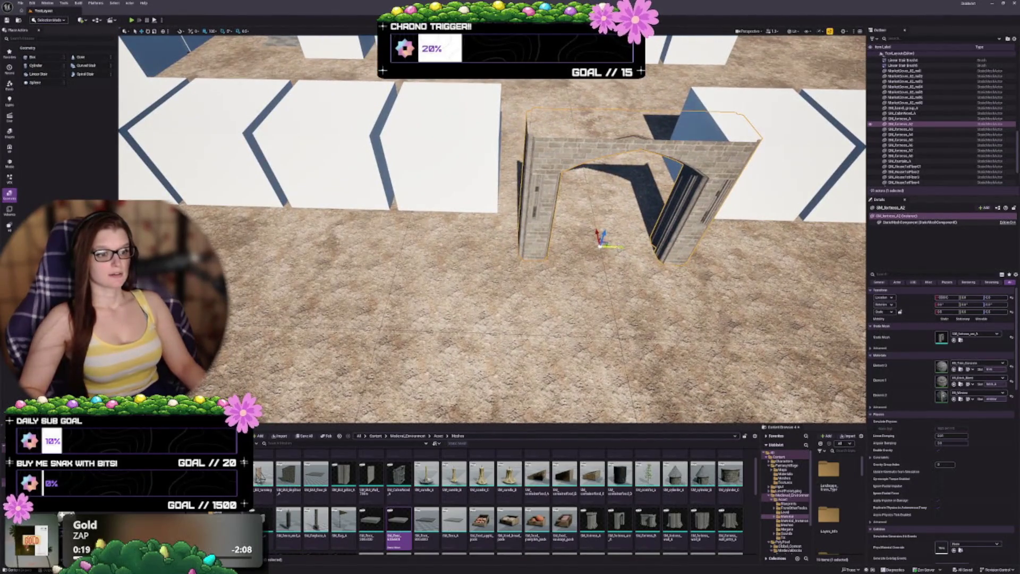
{"action": "mouse_move", "coordinate": [616, 246]}
{"action": "left_mouse_down"}
{"action": "mouse_move", "coordinate": [447, 239]}
{"action": "mouse_move", "coordinate": [467, 240]}
{"action": "left_mouse_up"}
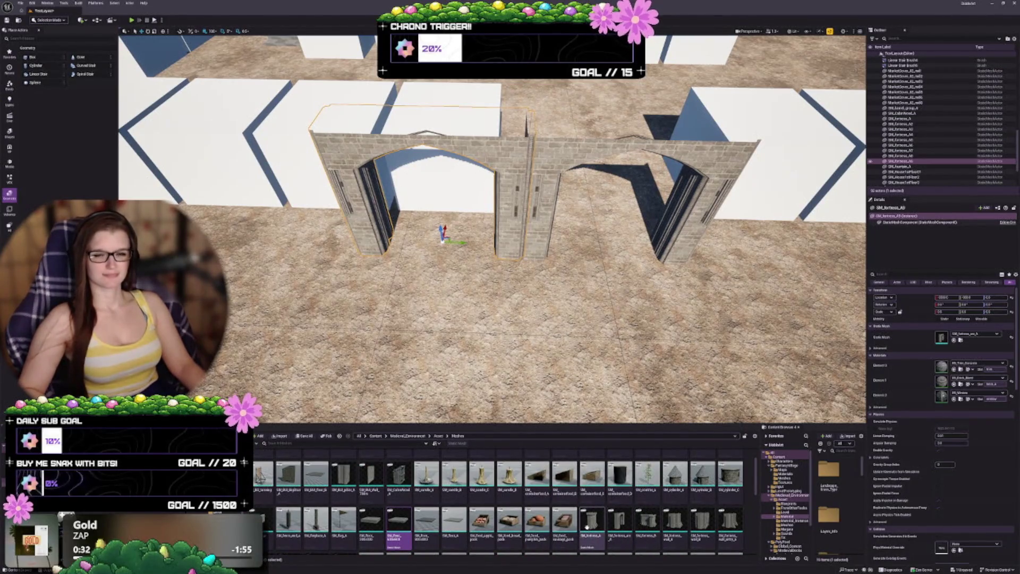
Swap the left arch copy's static mesh for SM_fortress_A and view it from the side.
{"action": "left_click", "coordinate": [587, 526]}
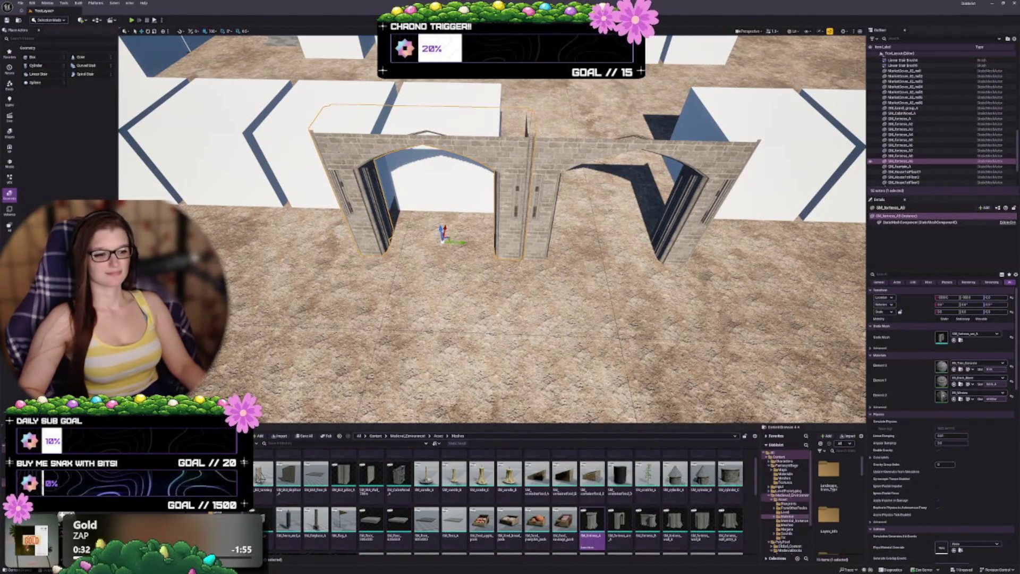
{"action": "left_click", "coordinate": [955, 340]}
{"action": "mouse_move", "coordinate": [492, 228]}
{"action": "left_mouse_down"}
{"action": "mouse_move", "coordinate": [441, 244]}
{"action": "mouse_move", "coordinate": [396, 233]}
{"action": "left_mouse_up"}
{"action": "scroll", "coordinate": [492, 229], "scroll_direction": "down", "scroll_amount": 5}
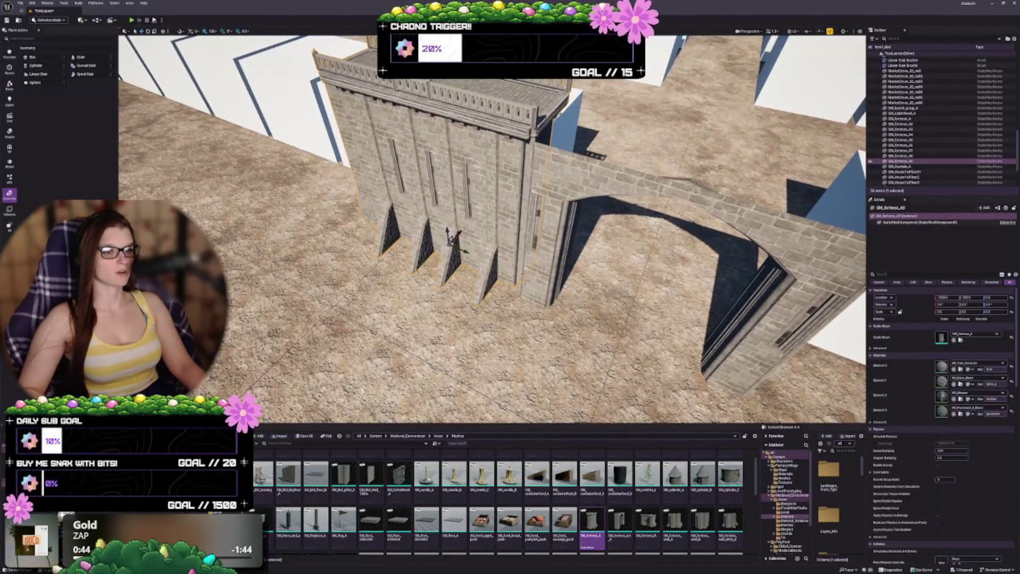
{"action": "scroll", "coordinate": [466, 262], "scroll_direction": "up", "scroll_amount": 2}
{"action": "scroll", "coordinate": [466, 255], "scroll_direction": "up", "scroll_amount": 1}
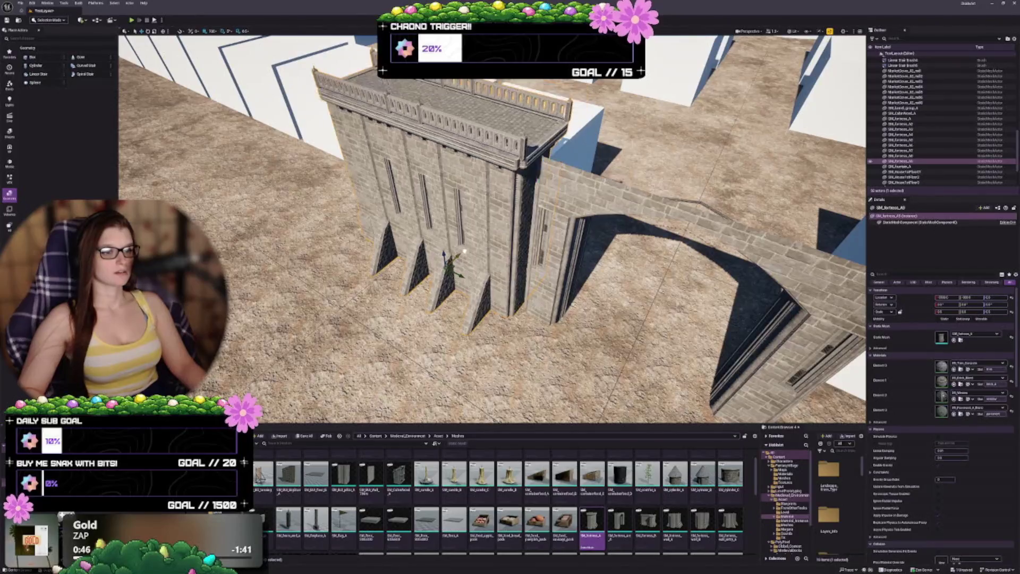
{"action": "scroll", "coordinate": [492, 228], "scroll_direction": "up", "scroll_amount": 6}
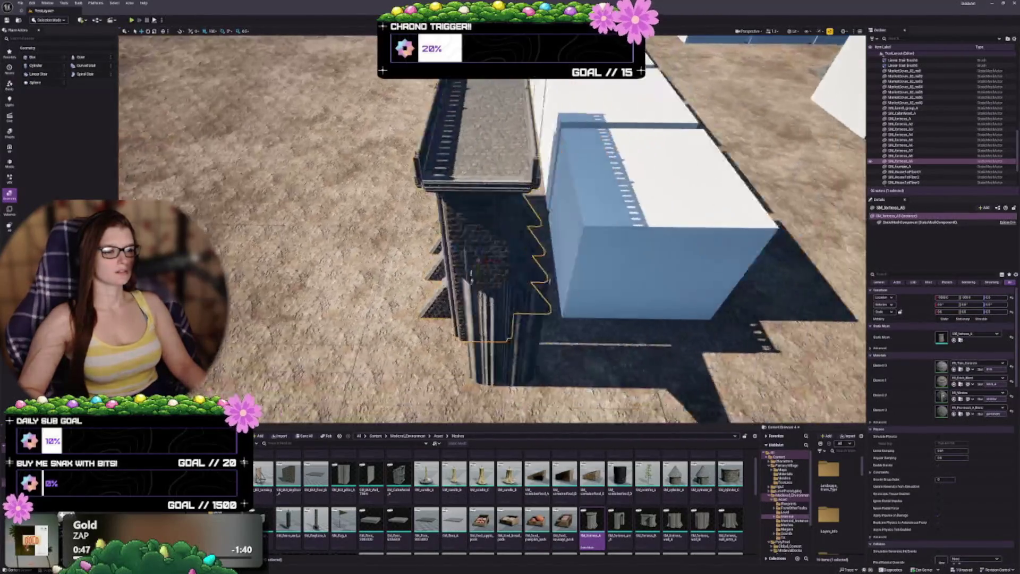
{"action": "scroll", "coordinate": [492, 228], "scroll_direction": "down", "scroll_amount": 5}
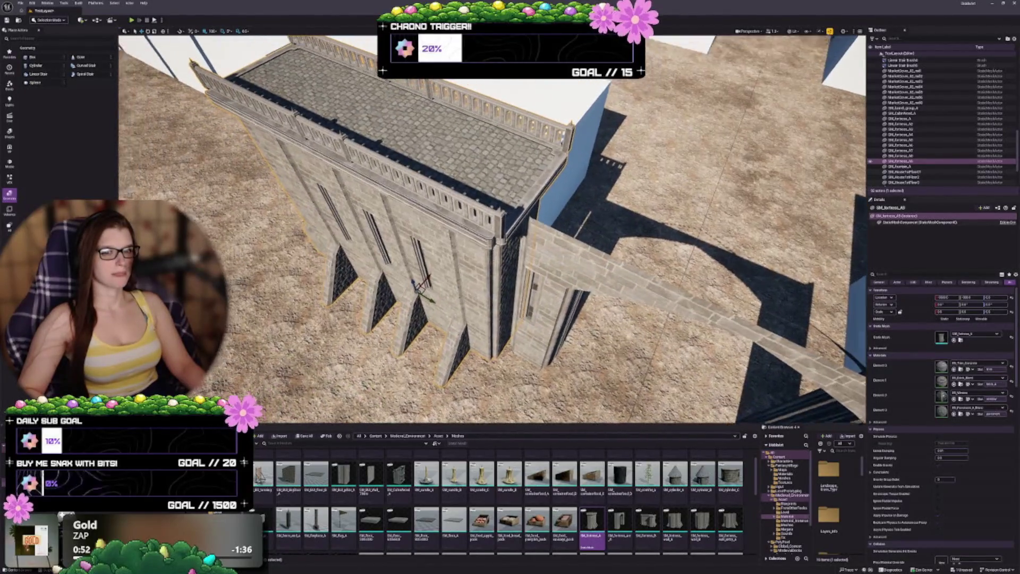
{"action": "scroll", "coordinate": [492, 228], "scroll_direction": "up", "scroll_amount": 3}
{"action": "scroll", "coordinate": [579, 305], "scroll_direction": "down", "scroll_amount": 1}
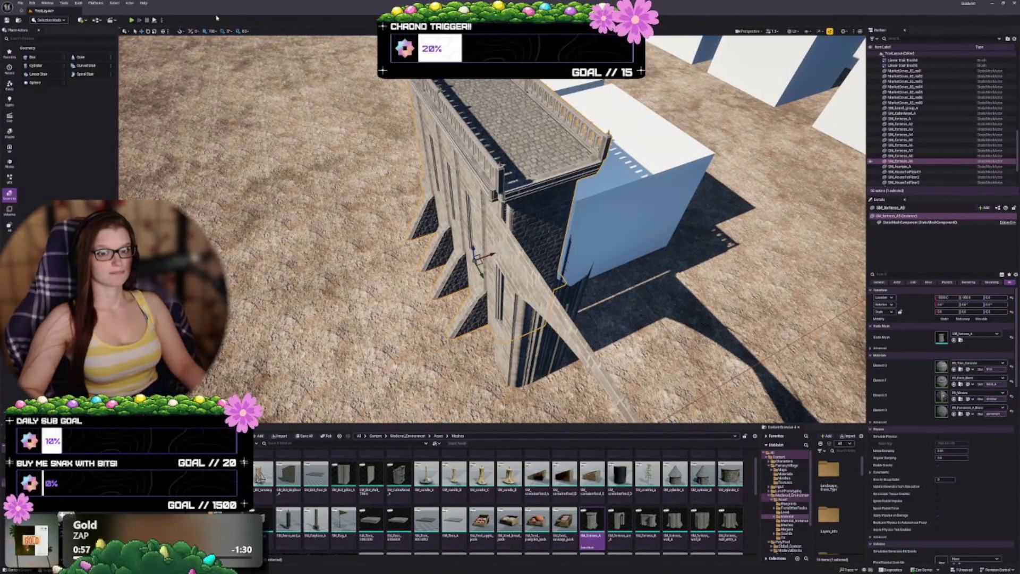
Check the grid snap size options, then view the fortress wall from overhead.
{"action": "left_click", "coordinate": [216, 31]}
{"action": "left_click", "coordinate": [218, 60]}
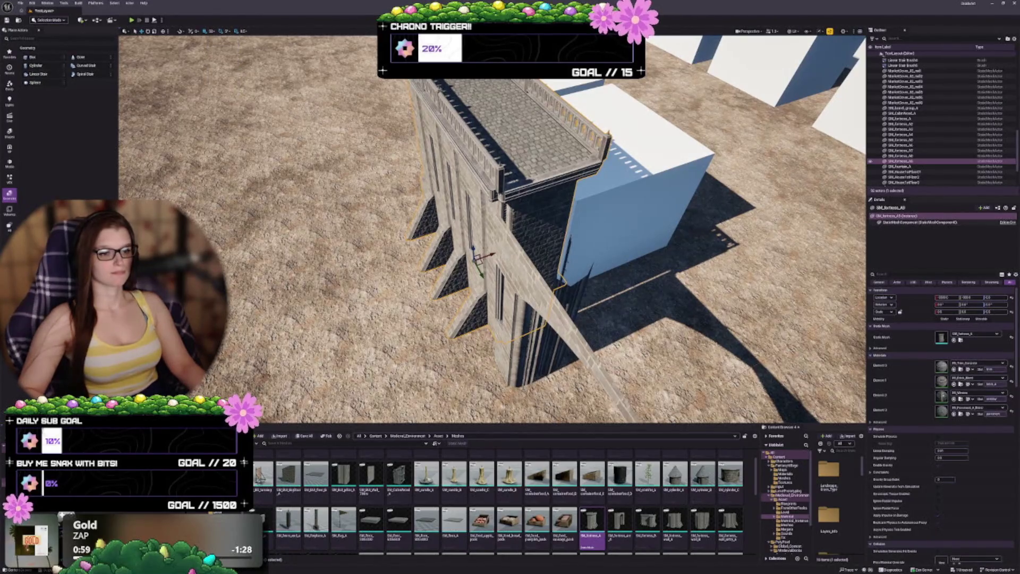
{"action": "scroll", "coordinate": [492, 228], "scroll_direction": "up", "scroll_amount": 5}
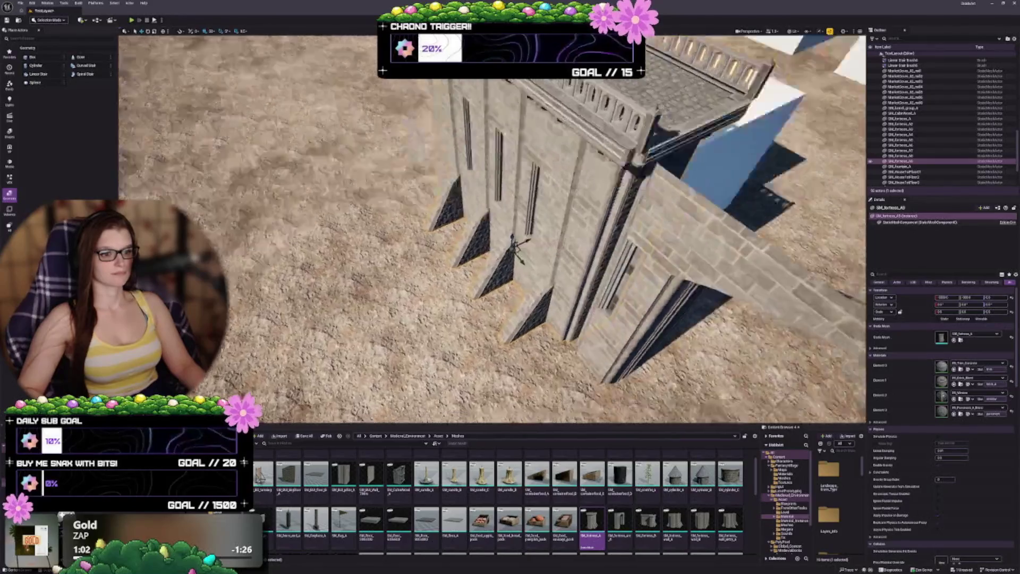
{"action": "mouse_move", "coordinate": [492, 228]}
{"action": "left_mouse_down"}
{"action": "mouse_move", "coordinate": [467, 213]}
{"action": "mouse_move", "coordinate": [484, 202]}
{"action": "mouse_move", "coordinate": [500, 218]}
{"action": "mouse_move", "coordinate": [510, 207]}
{"action": "mouse_move", "coordinate": [492, 229]}
{"action": "left_mouse_up"}
{"action": "mouse_move", "coordinate": [616, 268]}
{"action": "left_mouse_down"}
{"action": "mouse_move", "coordinate": [633, 266]}
{"action": "mouse_move", "coordinate": [521, 246]}
{"action": "mouse_move", "coordinate": [358, 273]}
{"action": "mouse_move", "coordinate": [526, 249]}
{"action": "mouse_move", "coordinate": [547, 229]}
{"action": "mouse_move", "coordinate": [569, 228]}
{"action": "mouse_move", "coordinate": [531, 217]}
{"action": "mouse_move", "coordinate": [616, 218]}
{"action": "mouse_move", "coordinate": [584, 249]}
{"action": "left_mouse_up"}
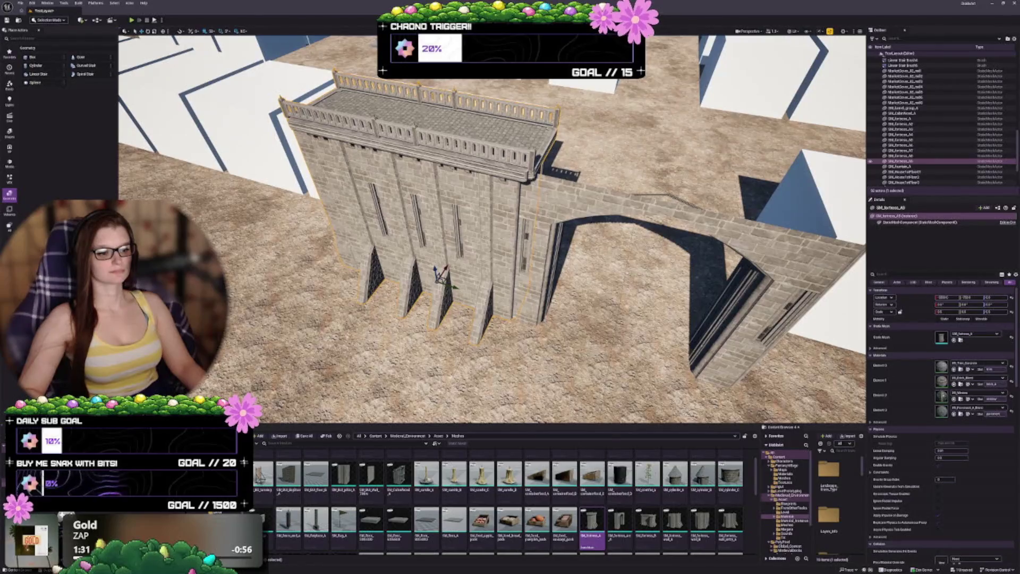
Duplicate the SM_fortress_A wall and line the copy up right beside the original.
{"action": "scroll", "coordinate": [492, 228], "scroll_direction": "down", "scroll_amount": 3}
{"action": "left_click_drag", "start_coordinate": [492, 228], "coordinate": [483, 245]}
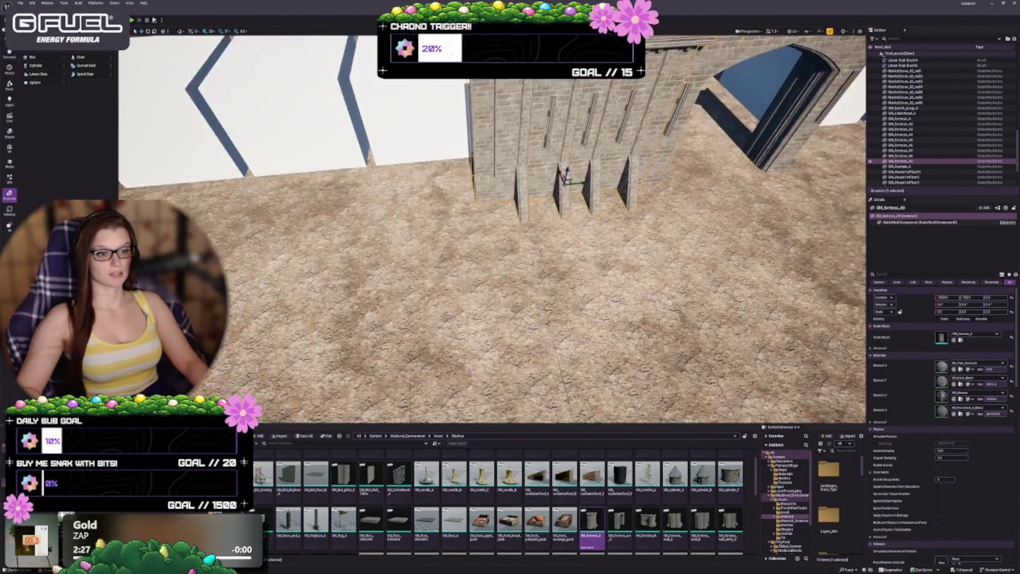
{"action": "mouse_move", "coordinate": [616, 226]}
{"action": "left_mouse_down"}
{"action": "mouse_move", "coordinate": [422, 223]}
{"action": "mouse_move", "coordinate": [470, 226]}
{"action": "mouse_move", "coordinate": [460, 227]}
{"action": "left_mouse_up"}
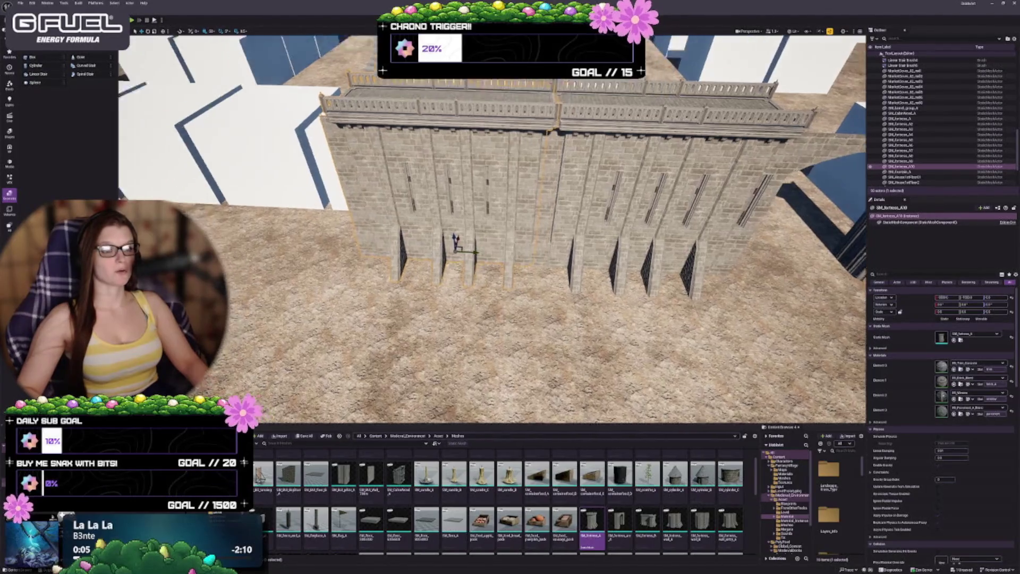
Nudge the left fortress wall section slightly left along X where it meets the right one.
{"action": "key", "text": "Escape"}
{"action": "scroll", "coordinate": [492, 228], "scroll_direction": "up", "scroll_amount": 5}
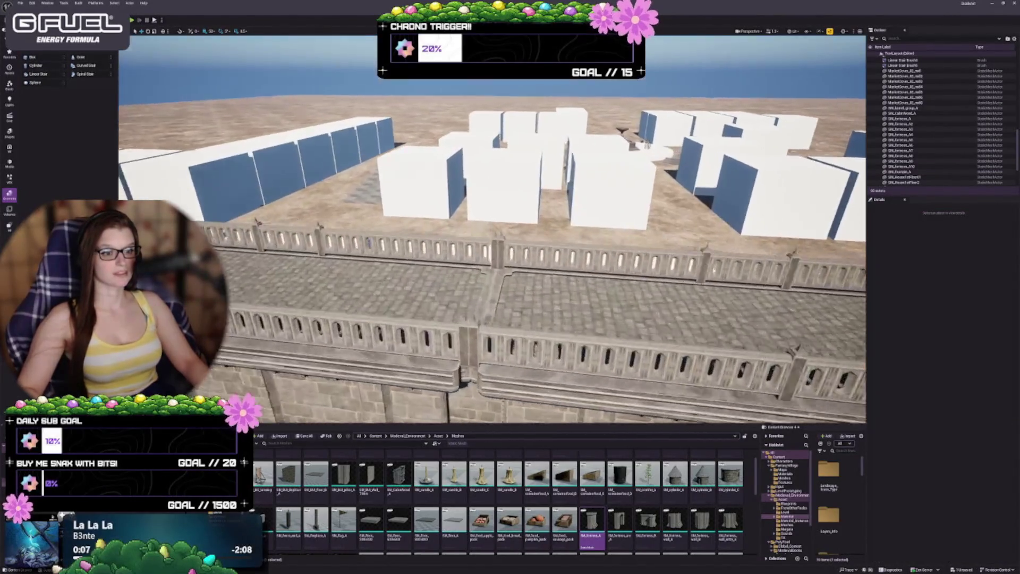
{"action": "scroll", "coordinate": [491, 228], "scroll_direction": "down", "scroll_amount": 3}
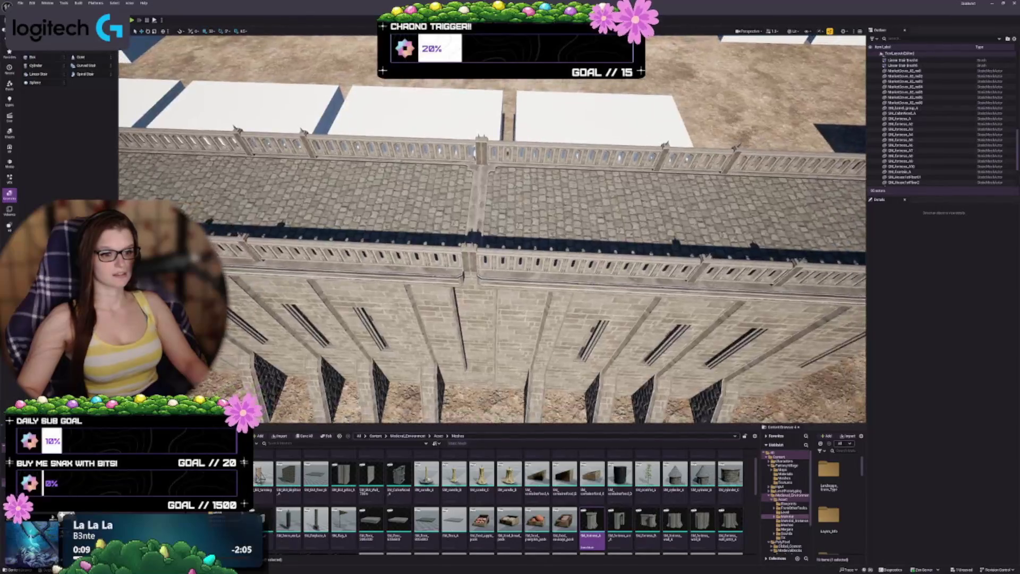
{"action": "scroll", "coordinate": [575, 245], "scroll_direction": "down", "scroll_amount": 1}
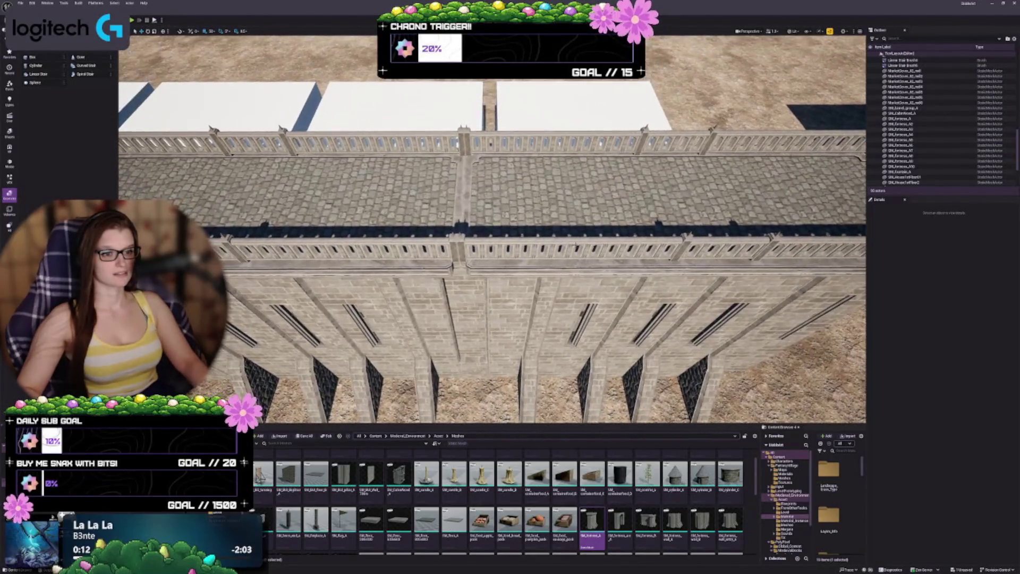
{"action": "scroll", "coordinate": [492, 229], "scroll_direction": "down", "scroll_amount": 3}
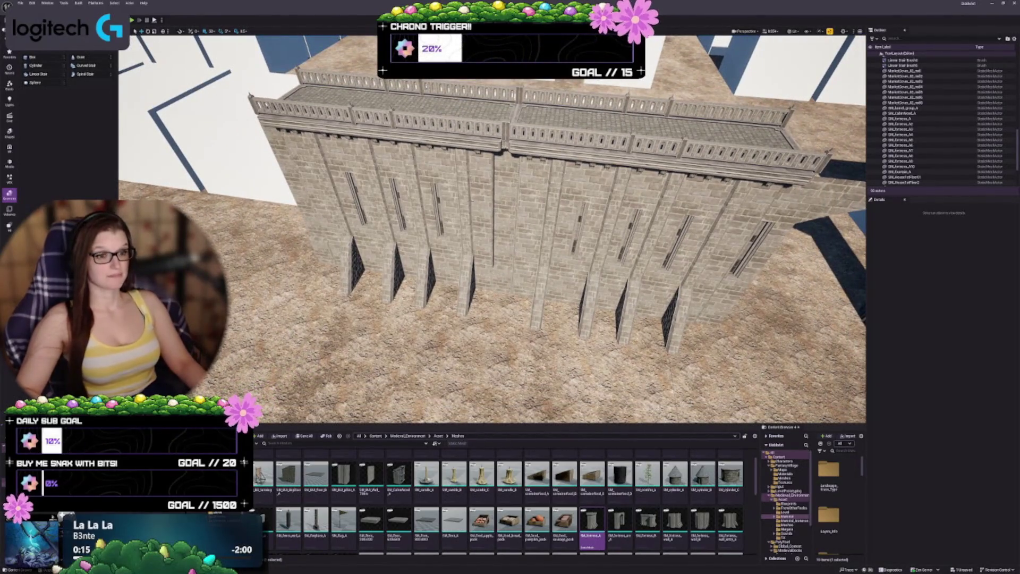
{"action": "scroll", "coordinate": [492, 229], "scroll_direction": "up", "scroll_amount": 3}
{"action": "left_click_drag", "start_coordinate": [492, 228], "coordinate": [467, 229]}
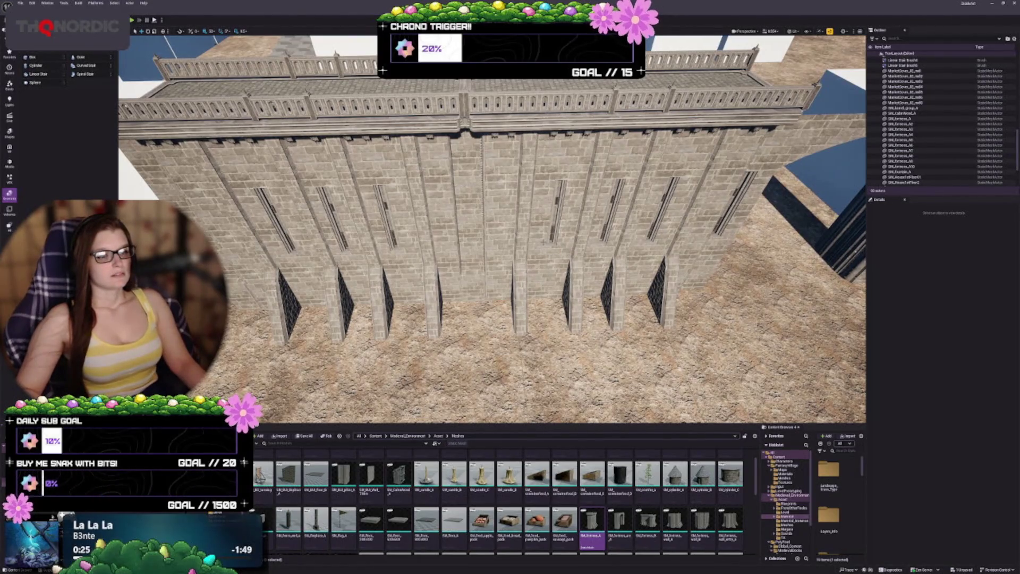
{"action": "left_click", "coordinate": [372, 287]}
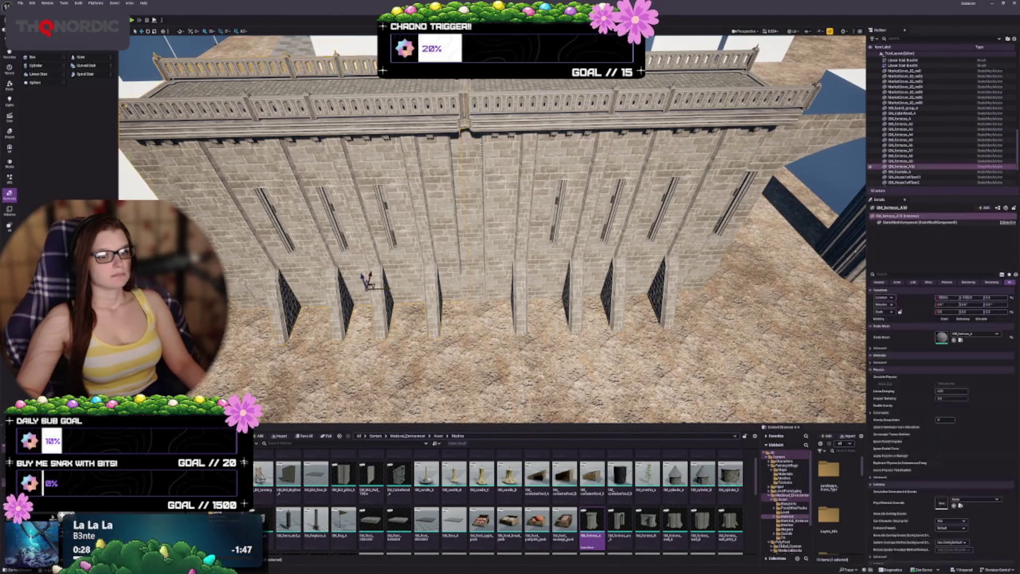
{"action": "mouse_move", "coordinate": [380, 288]}
{"action": "left_mouse_down"}
{"action": "mouse_move", "coordinate": [365, 290]}
{"action": "mouse_move", "coordinate": [387, 288]}
{"action": "mouse_move", "coordinate": [377, 288]}
{"action": "left_mouse_up"}
{"action": "key", "text": "w"}
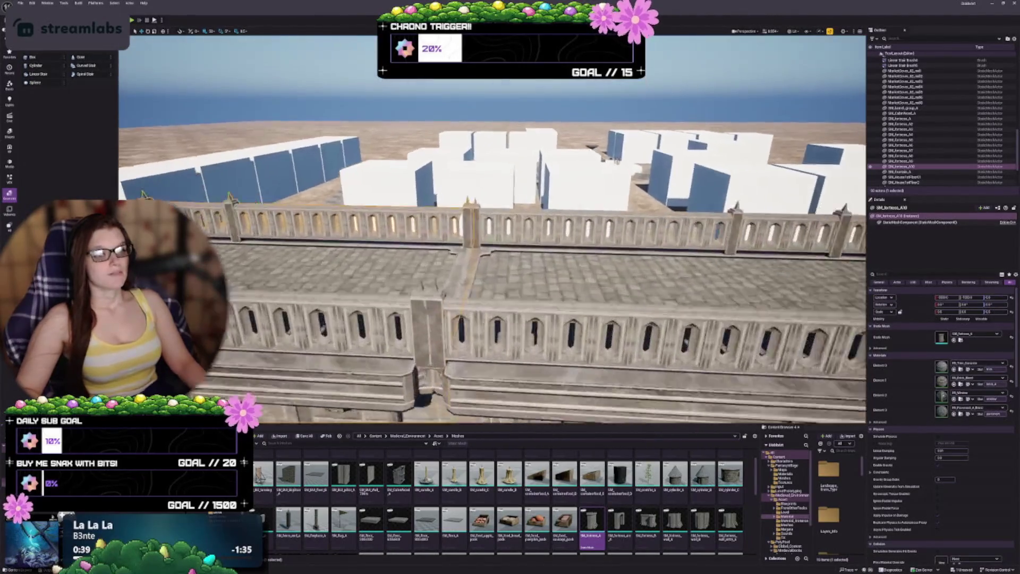
{"action": "key", "text": "s"}
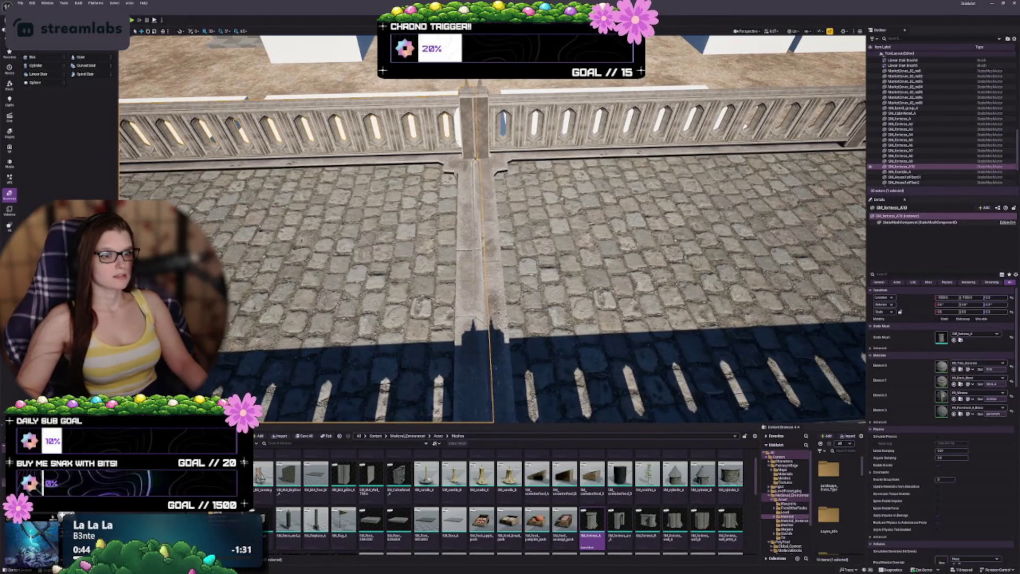
{"action": "left_click", "coordinate": [211, 31]}
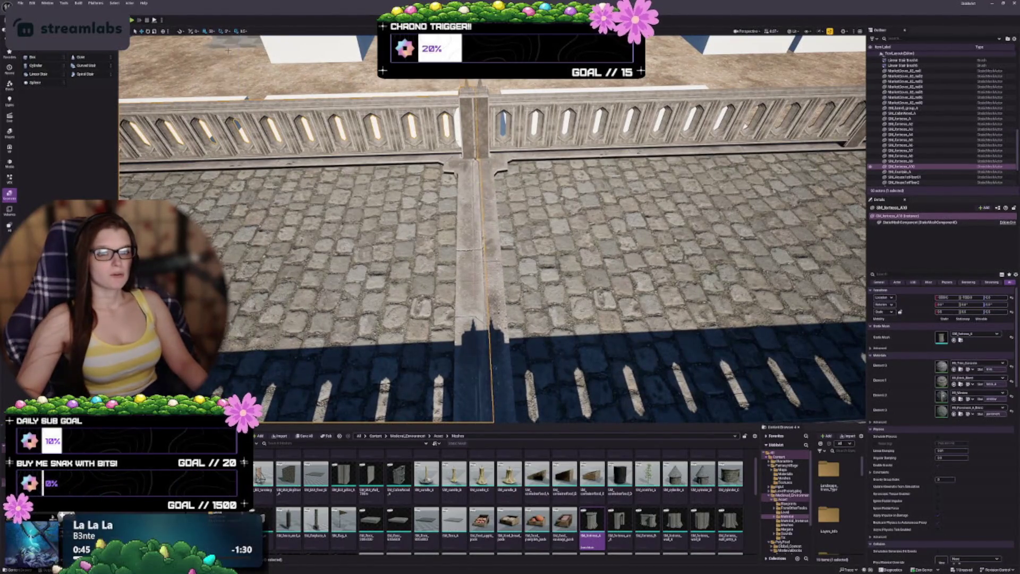
{"action": "key", "text": "w"}
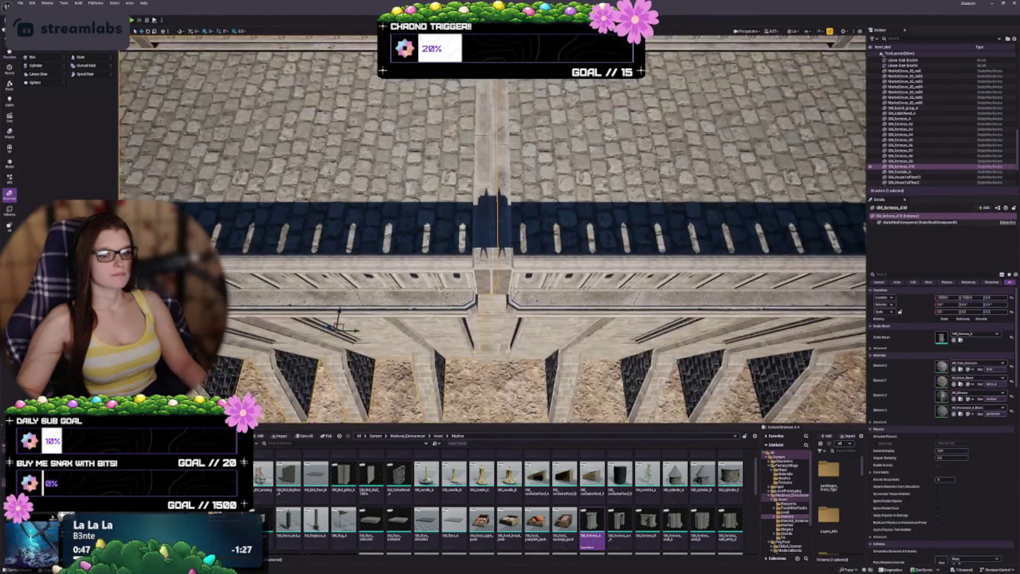
{"action": "key", "text": "w"}
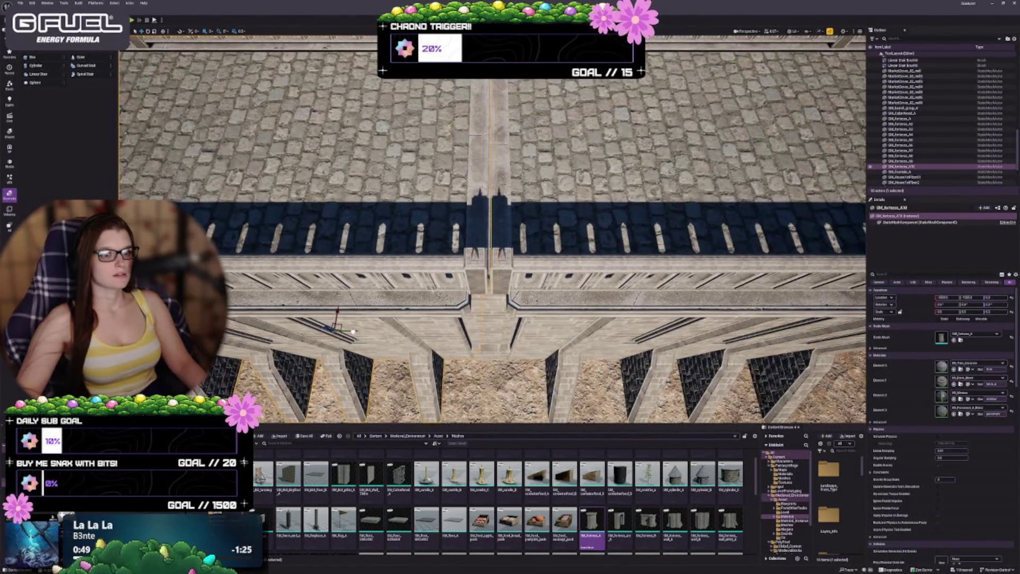
{"action": "key", "text": "Escape"}
{"action": "key", "text": "w"}
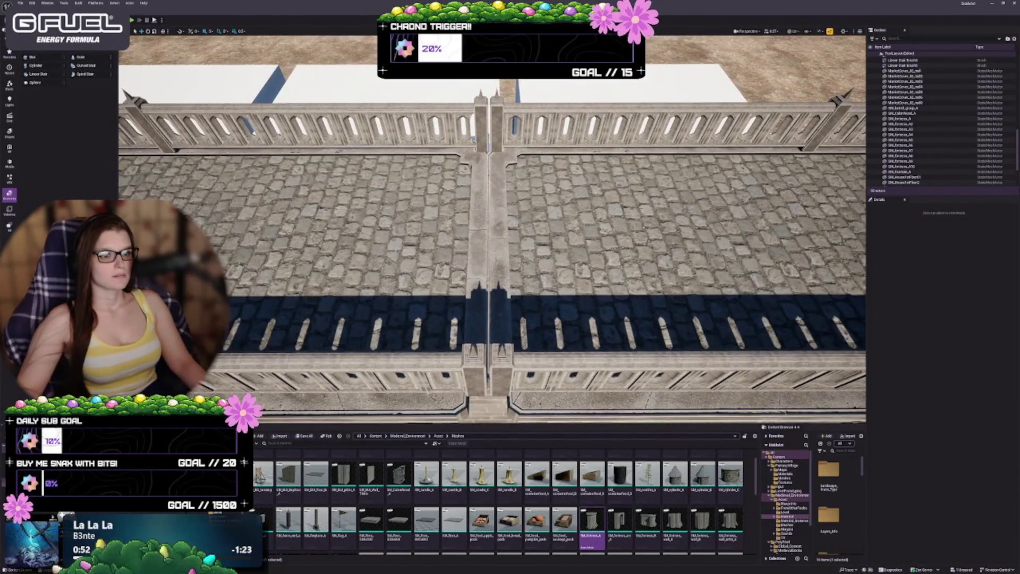
{"action": "key", "text": "s"}
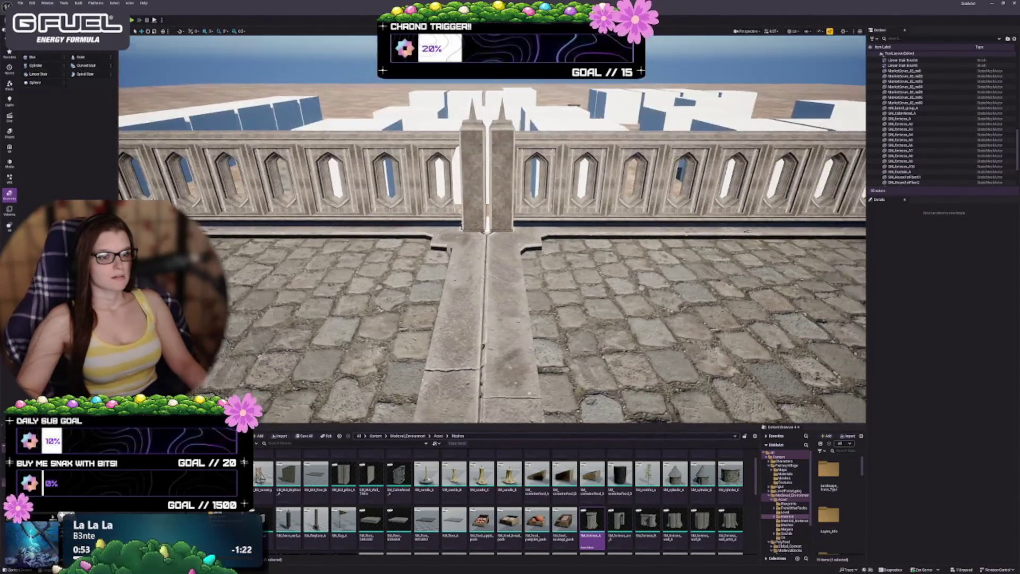
{"action": "key", "text": "w"}
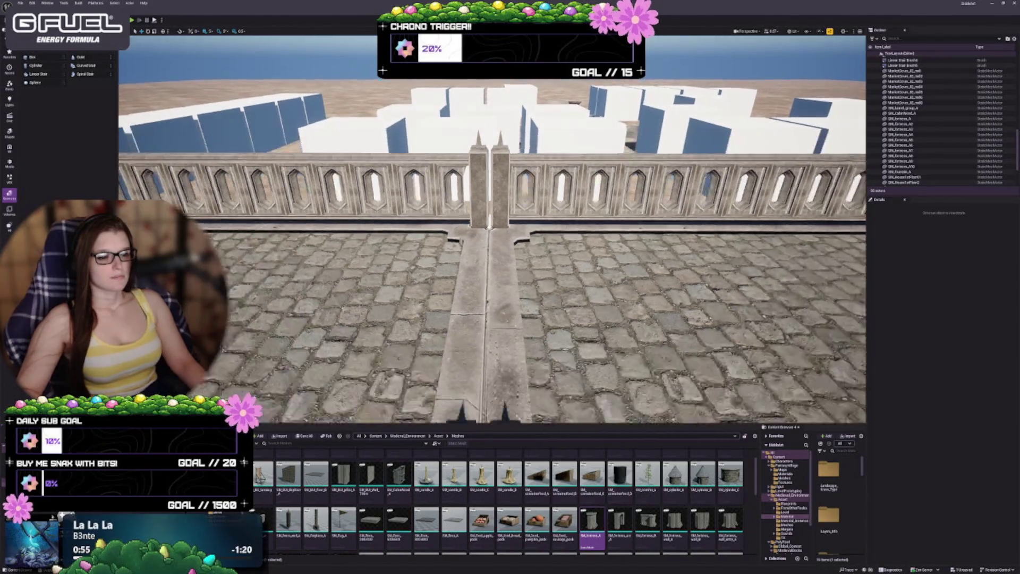
{"action": "key", "text": "s"}
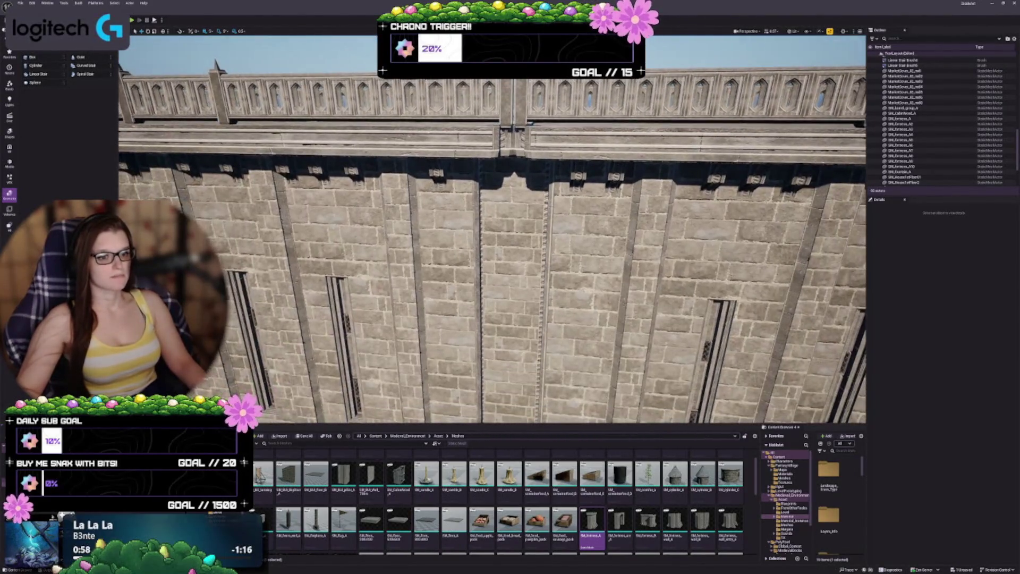
{"action": "left_click", "coordinate": [492, 228]}
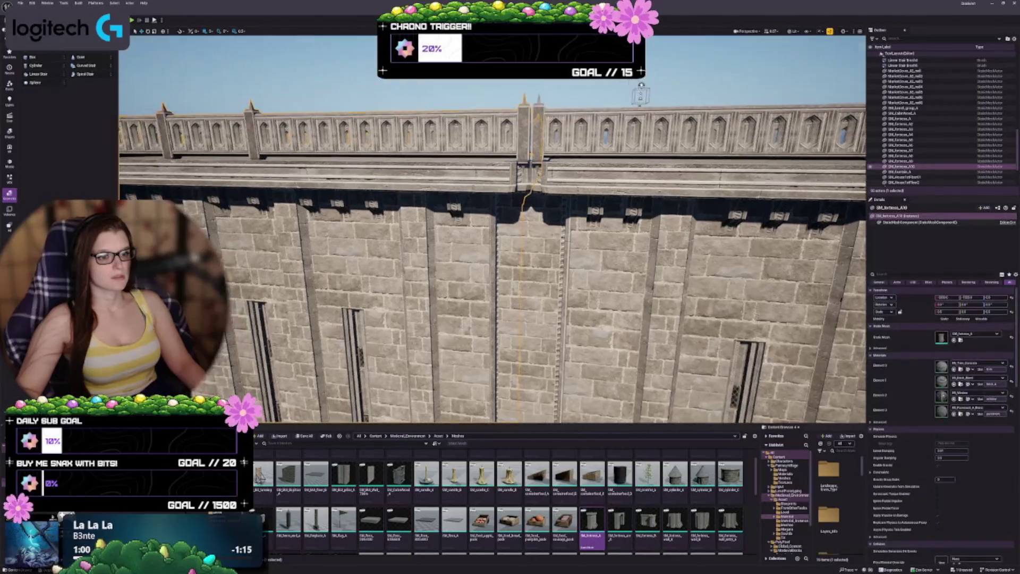
{"action": "key", "text": "s"}
{"action": "key", "text": "f"}
{"action": "left_click_drag", "start_coordinate": [492, 229], "coordinate": [492, 266]}
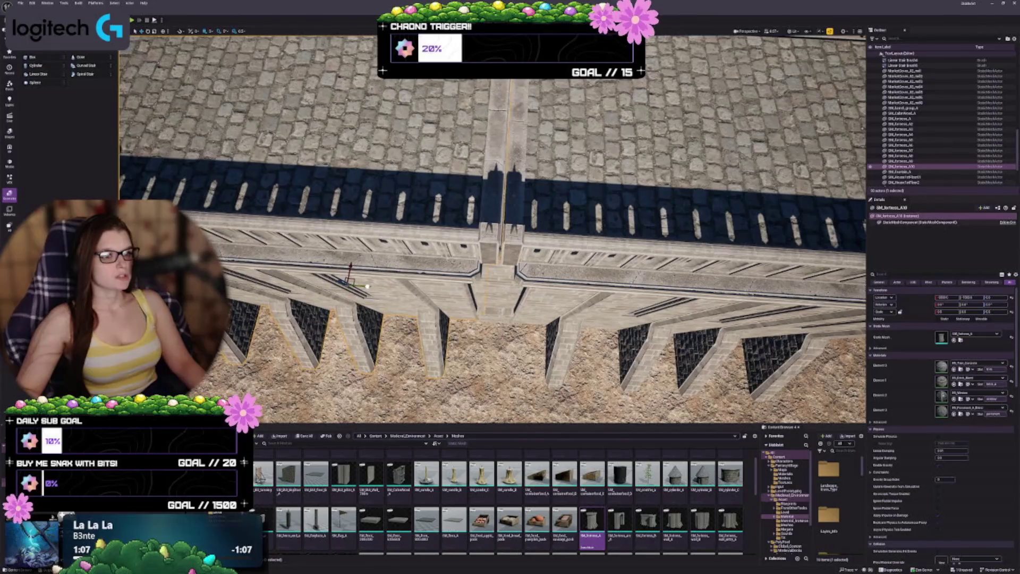
{"action": "mouse_move", "coordinate": [492, 265]}
{"action": "left_mouse_down"}
{"action": "mouse_move", "coordinate": [487, 234]}
{"action": "mouse_move", "coordinate": [487, 276]}
{"action": "mouse_move", "coordinate": [575, 239]}
{"action": "mouse_move", "coordinate": [548, 214]}
{"action": "mouse_move", "coordinate": [550, 202]}
{"action": "mouse_move", "coordinate": [550, 228]}
{"action": "left_mouse_up"}
{"action": "key", "text": "Escape"}
{"action": "mouse_move", "coordinate": [434, 259]}
{"action": "left_mouse_down"}
{"action": "mouse_move", "coordinate": [440, 253]}
{"action": "mouse_move", "coordinate": [385, 256]}
{"action": "left_mouse_up"}
{"action": "left_click", "coordinate": [434, 258]}
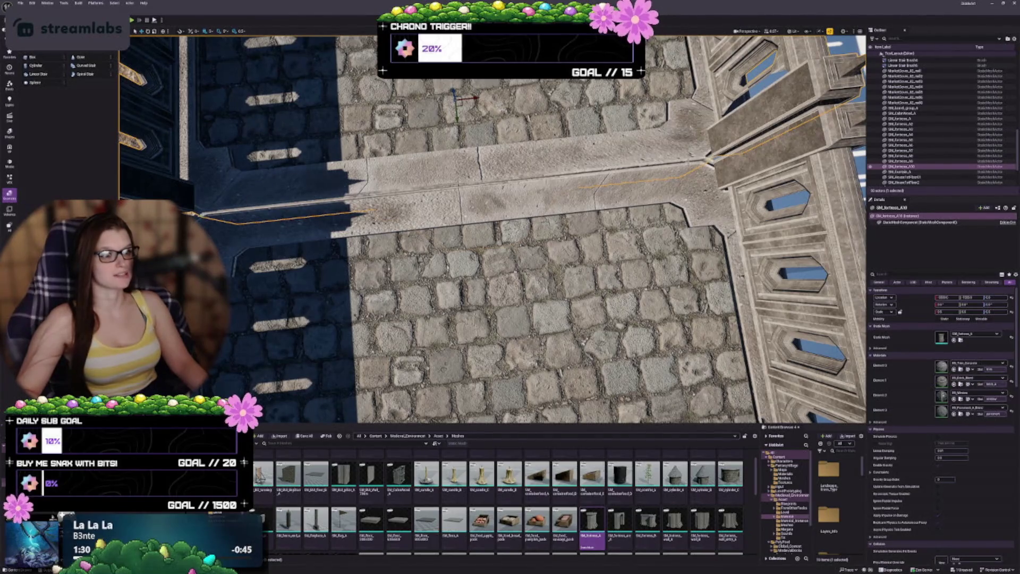
{"action": "mouse_move", "coordinate": [457, 255]}
{"action": "left_mouse_down"}
{"action": "mouse_move", "coordinate": [436, 256]}
{"action": "mouse_move", "coordinate": [430, 239]}
{"action": "mouse_move", "coordinate": [431, 250]}
{"action": "left_mouse_up"}
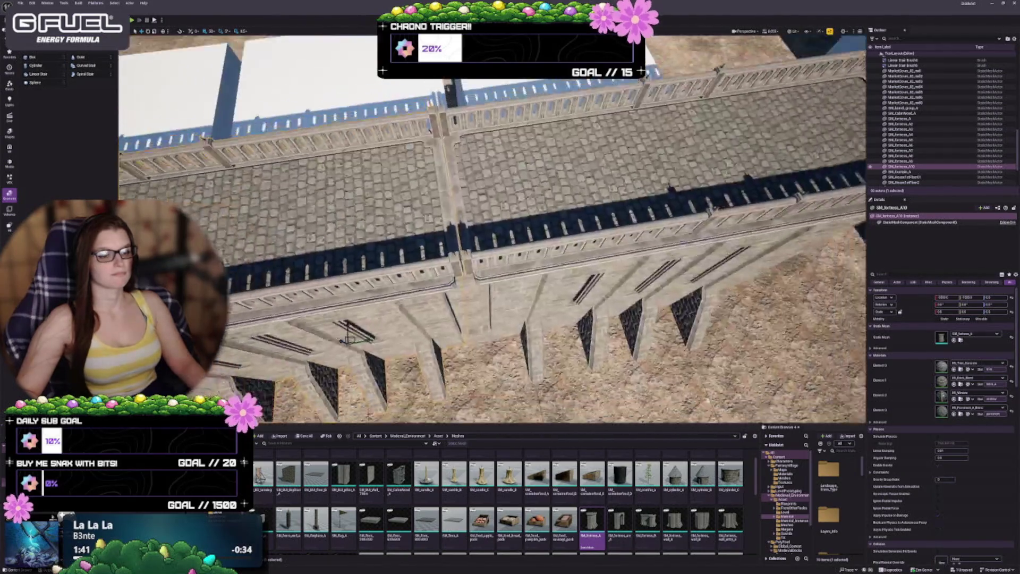
{"action": "key", "text": "Escape"}
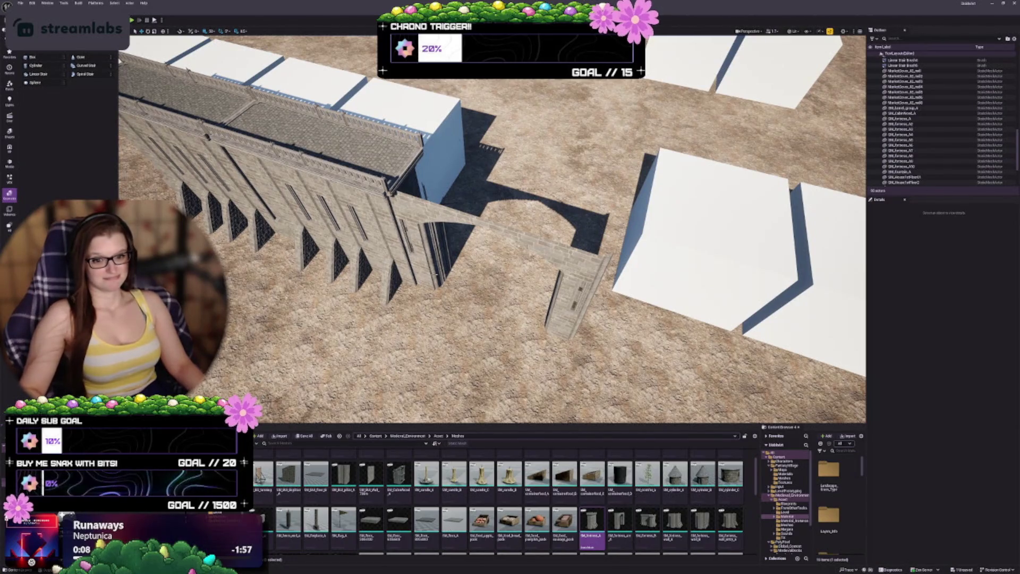
{"action": "mouse_move", "coordinate": [382, 194]}
{"action": "left_mouse_down"}
{"action": "mouse_move", "coordinate": [404, 202]}
{"action": "mouse_move", "coordinate": [382, 195]}
{"action": "mouse_move", "coordinate": [392, 201]}
{"action": "left_mouse_up"}
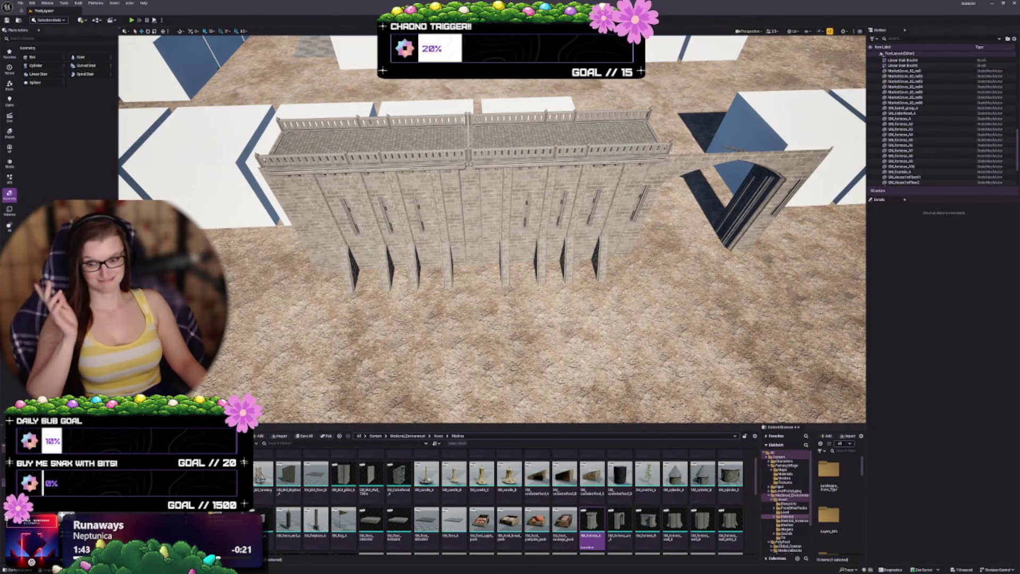
{"action": "mouse_move", "coordinate": [492, 228]}
{"action": "left_mouse_down"}
{"action": "mouse_move", "coordinate": [431, 238]}
{"action": "mouse_move", "coordinate": [532, 235]}
{"action": "left_mouse_up"}
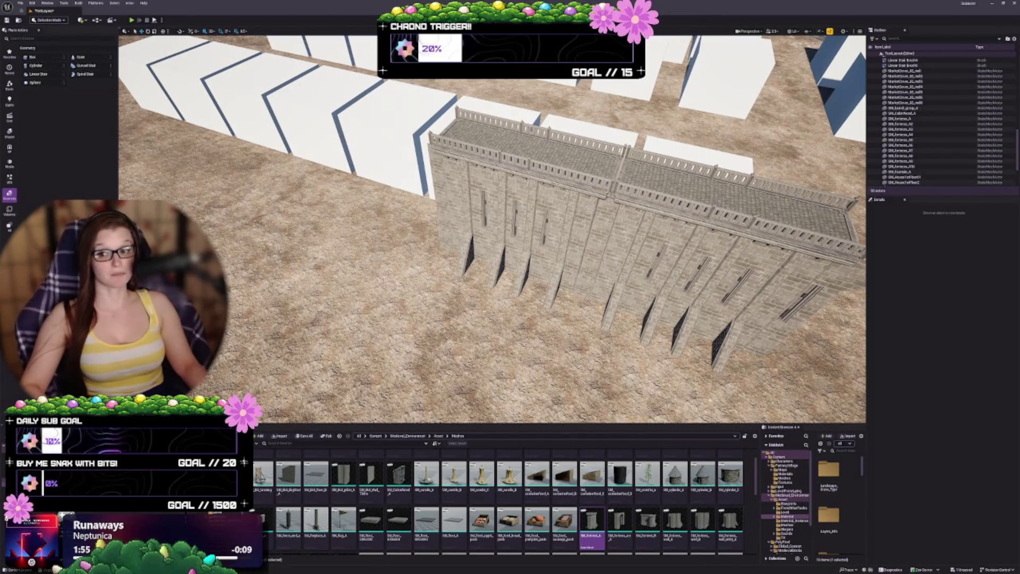
{"action": "left_click_drag", "start_coordinate": [492, 229], "coordinate": [451, 207]}
{"action": "left_click", "coordinate": [573, 274]}
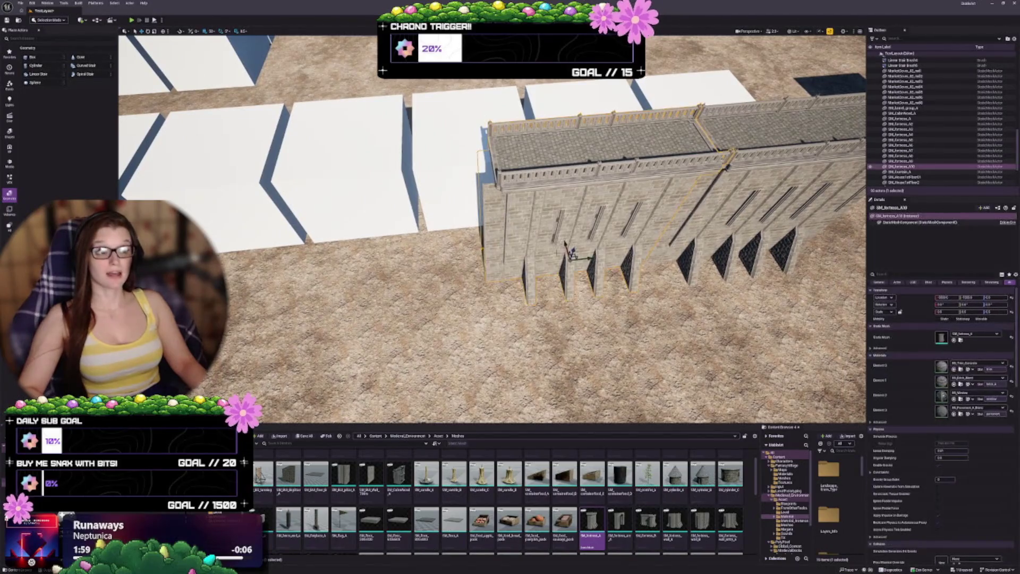
Duplicate SM_fortress_A10 as SM_fortress_A11 on its left, then view the wall from farther back.
{"action": "mouse_move", "coordinate": [600, 259]}
{"action": "left_mouse_down"}
{"action": "mouse_move", "coordinate": [357, 269]}
{"action": "mouse_move", "coordinate": [494, 252]}
{"action": "mouse_move", "coordinate": [544, 257]}
{"action": "mouse_move", "coordinate": [575, 275]}
{"action": "left_mouse_up"}
{"action": "key", "text": "Escape"}
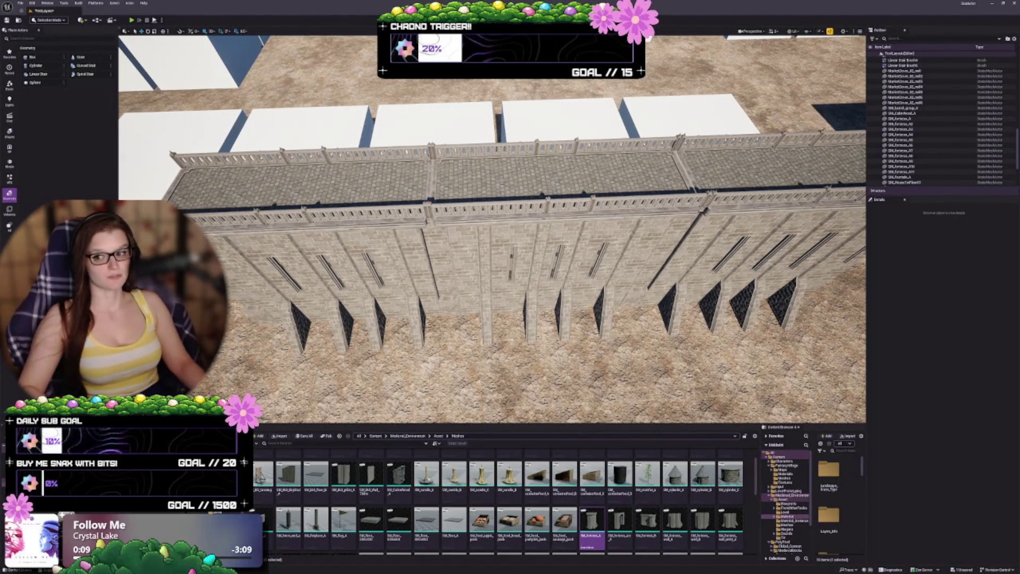
{"action": "left_click_drag", "start_coordinate": [594, 291], "coordinate": [550, 291]}
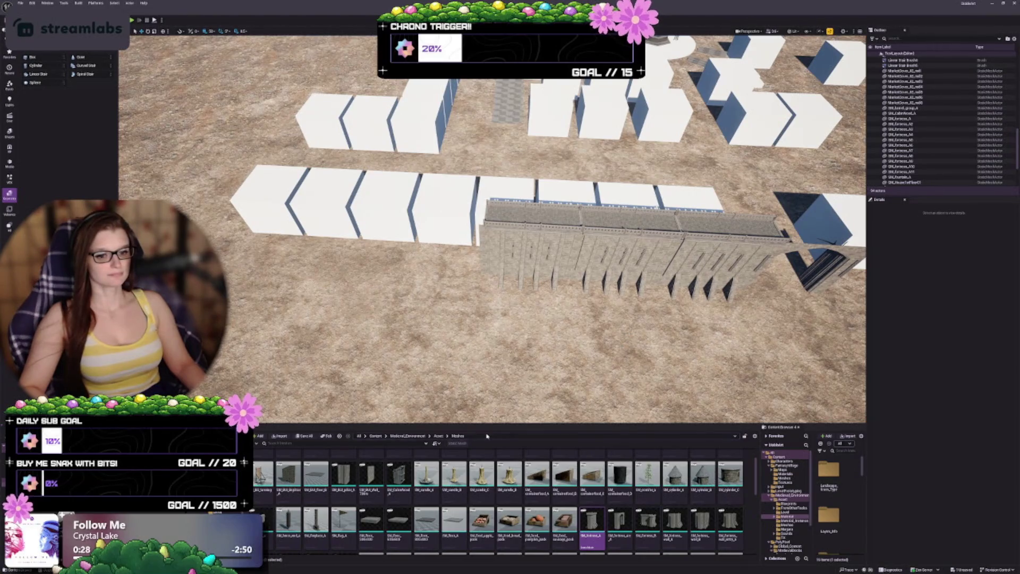
{"action": "scroll", "coordinate": [552, 471], "scroll_direction": "down", "scroll_amount": 3}
{"action": "scroll", "coordinate": [552, 471], "scroll_direction": "up", "scroll_amount": 5}
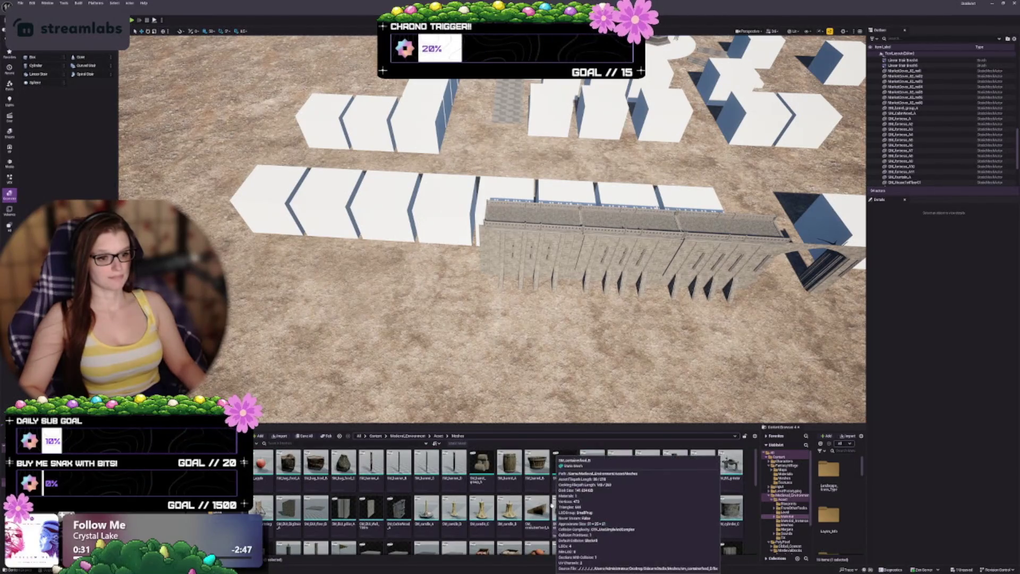
{"action": "scroll", "coordinate": [568, 505], "scroll_direction": "down", "scroll_amount": 4}
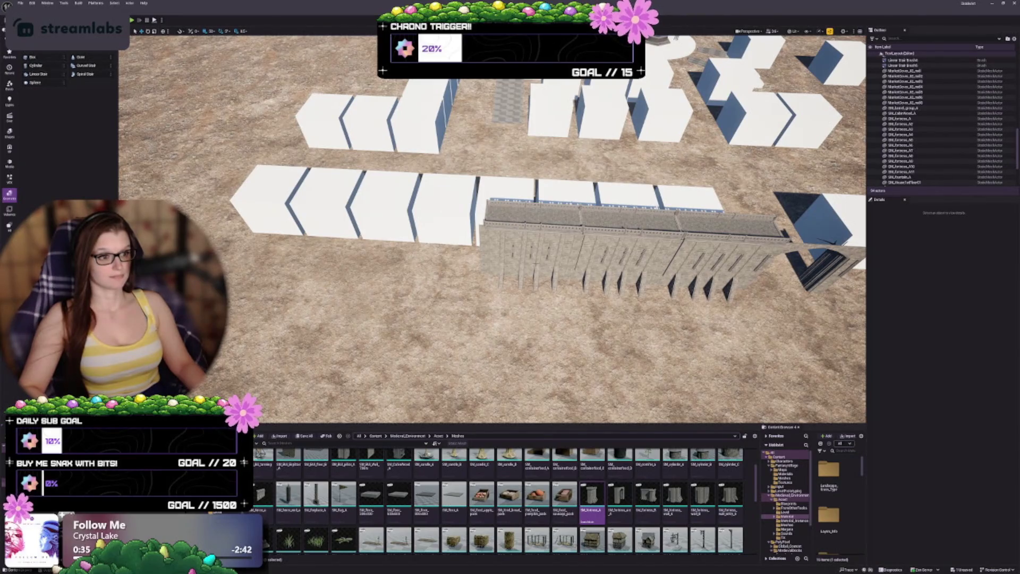
{"action": "key", "text": "d"}
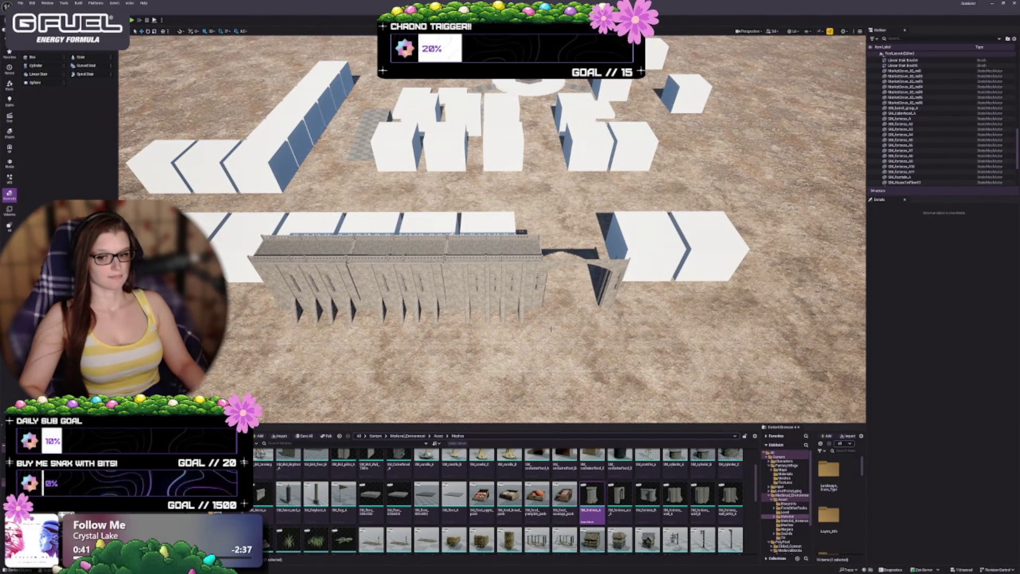
{"action": "left_click_drag", "start_coordinate": [551, 327], "coordinate": [526, 285]}
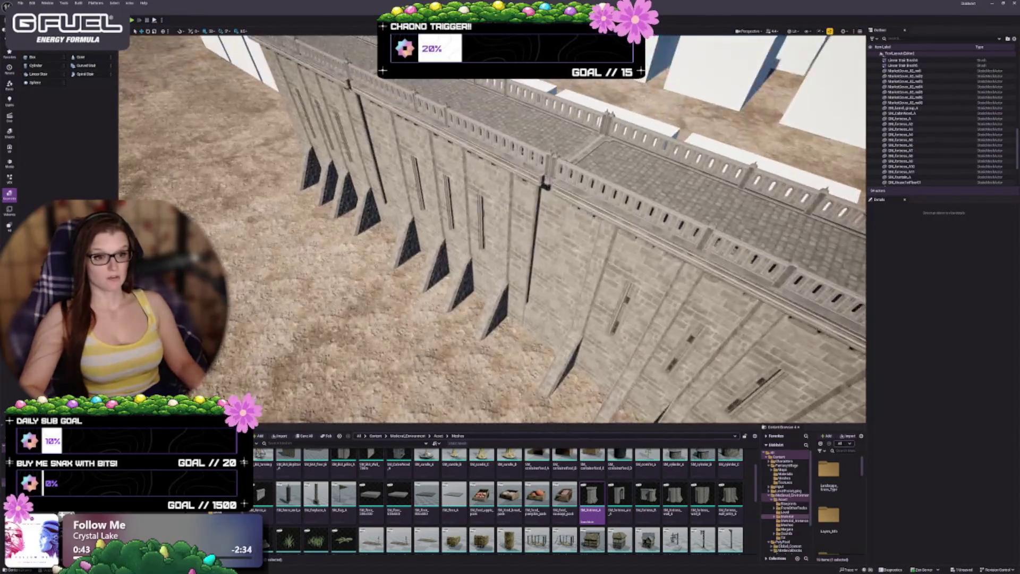
{"action": "scroll", "coordinate": [492, 228], "scroll_direction": "down", "scroll_amount": 10}
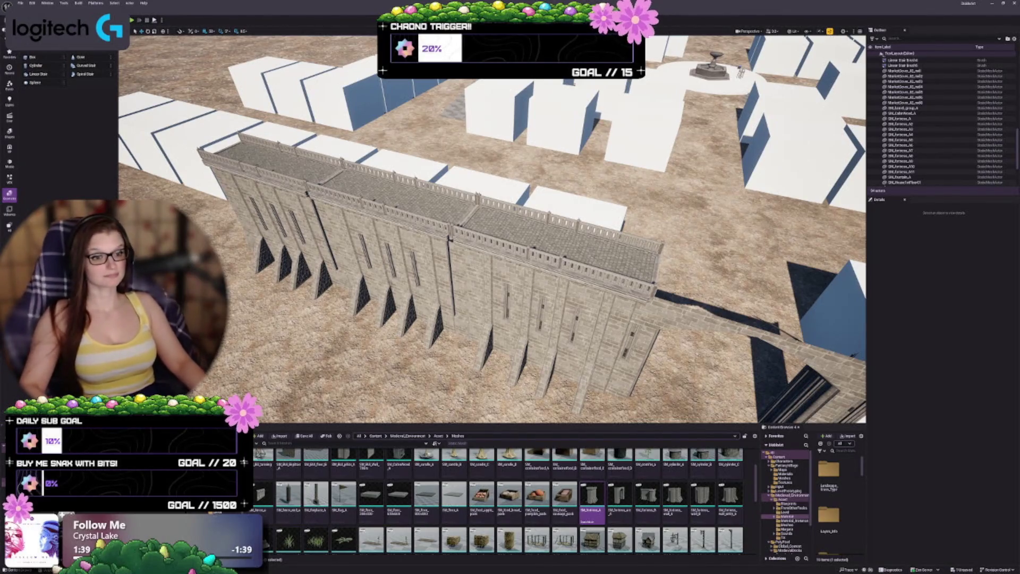
{"action": "mouse_move", "coordinate": [492, 228]}
{"action": "left_mouse_down"}
{"action": "mouse_move", "coordinate": [492, 196]}
{"action": "mouse_move", "coordinate": [478, 238]}
{"action": "mouse_move", "coordinate": [466, 238]}
{"action": "left_mouse_up"}
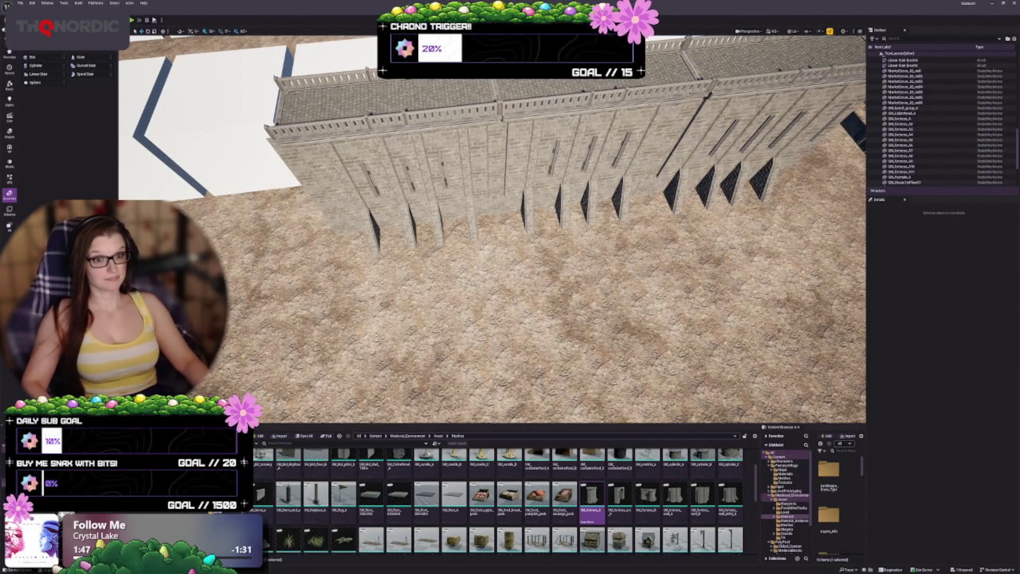
{"action": "left_click_drag", "start_coordinate": [466, 238], "coordinate": [457, 250]}
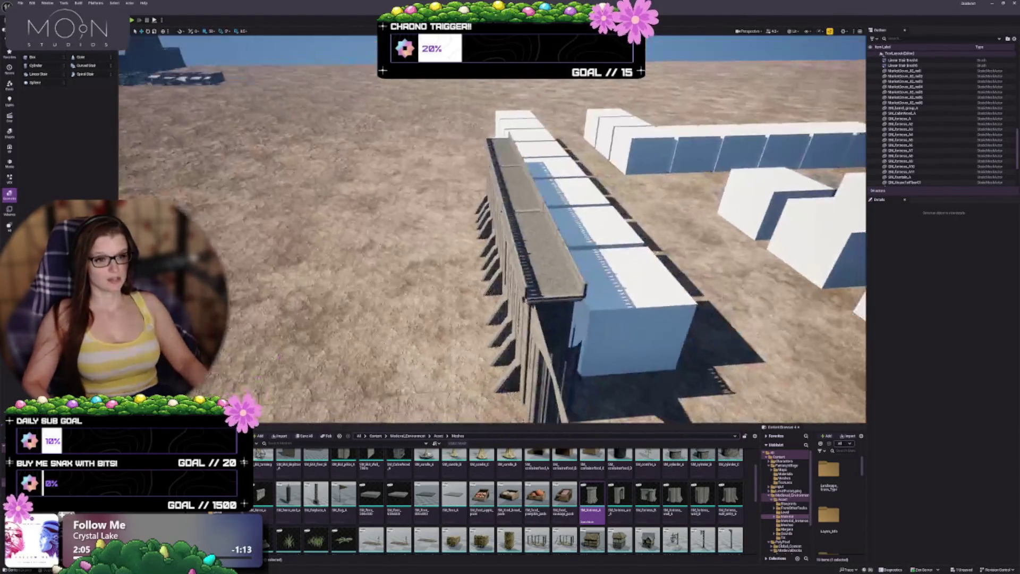
{"action": "scroll", "coordinate": [549, 344], "scroll_direction": "down", "scroll_amount": 2}
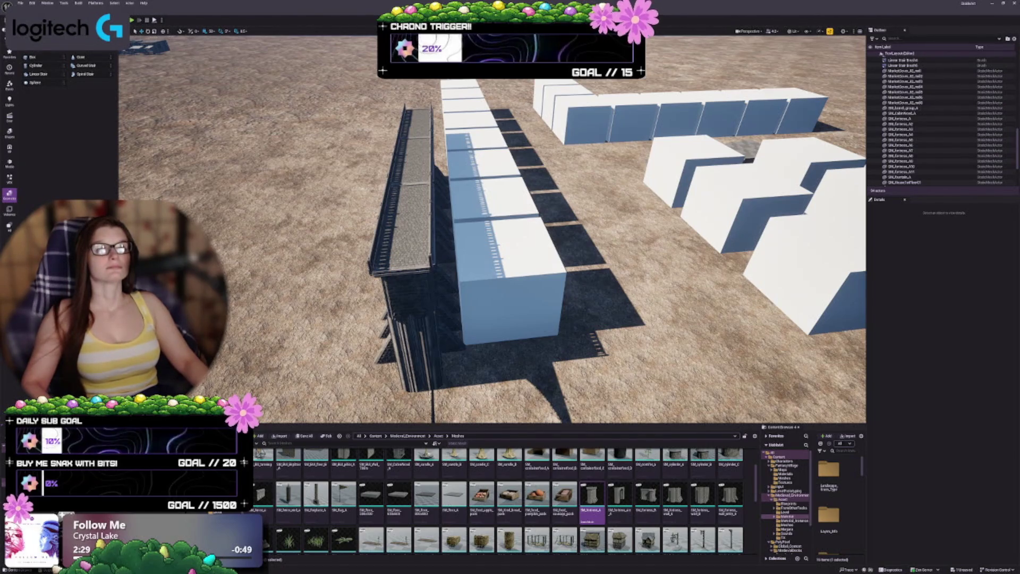
{"action": "key", "text": "d"}
{"action": "key", "text": "d"}
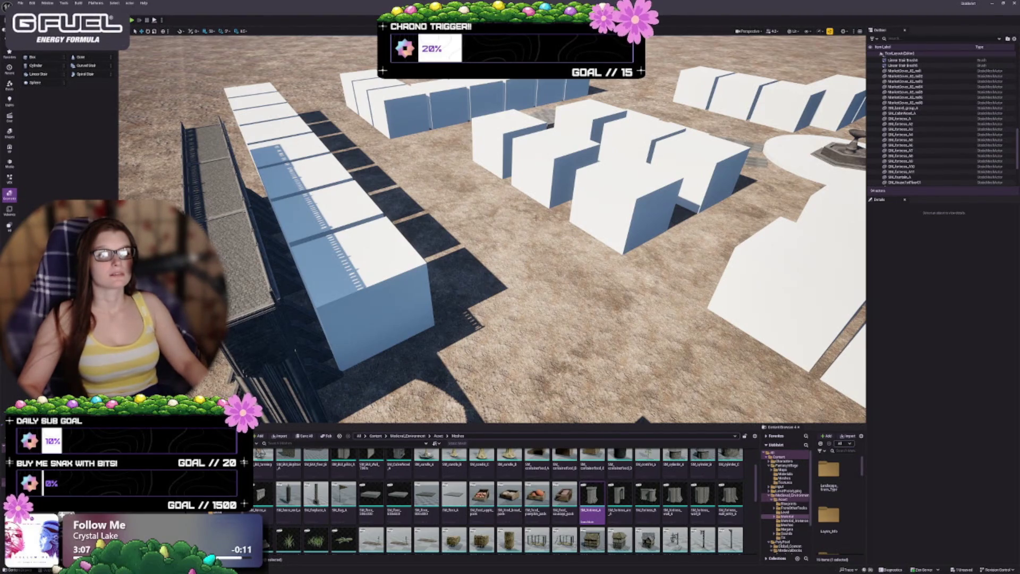
{"action": "left_click_drag", "start_coordinate": [535, 218], "coordinate": [428, 223]}
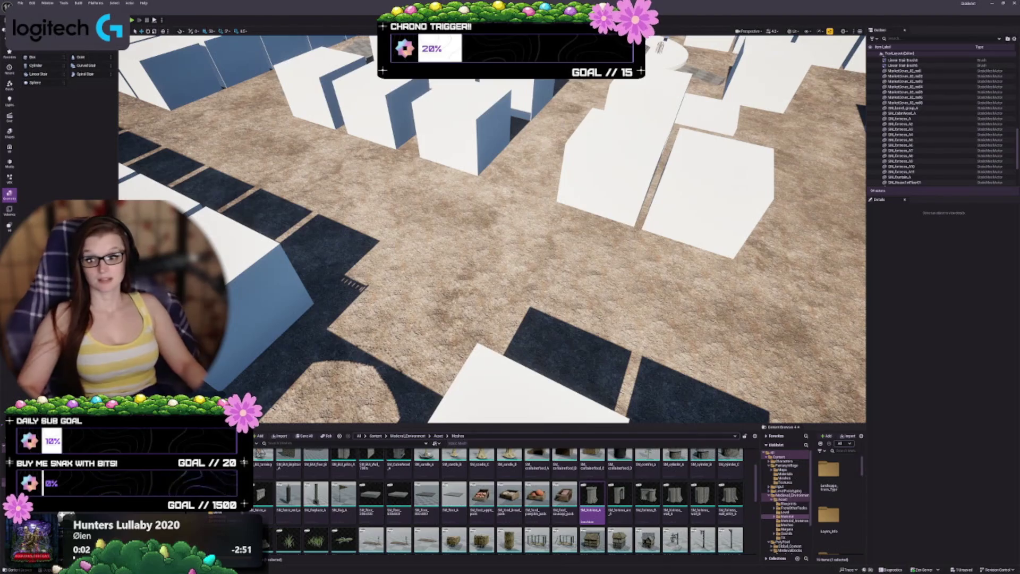
{"action": "left_click_drag", "start_coordinate": [556, 261], "coordinate": [554, 299]}
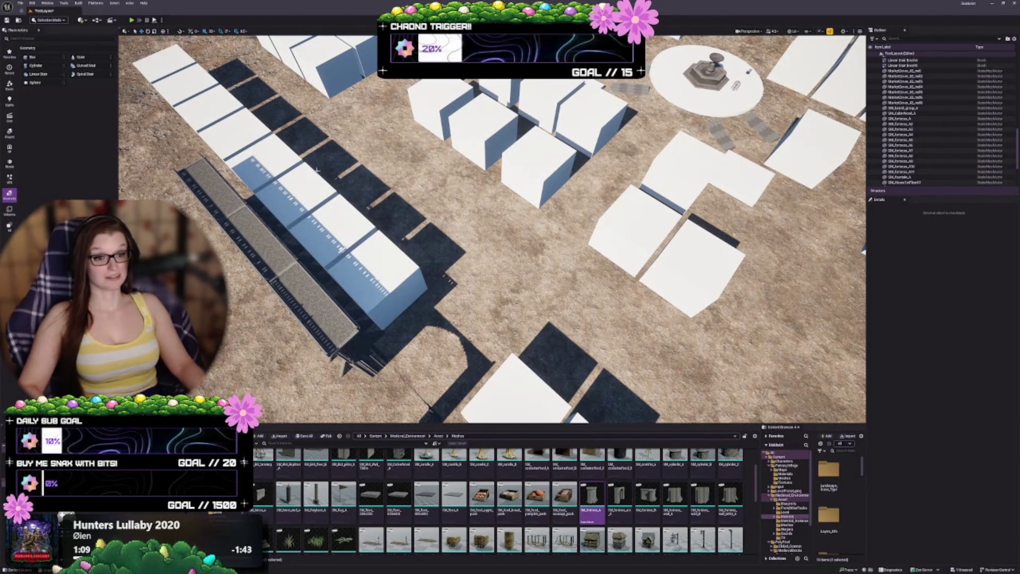
{"action": "key", "text": "a"}
{"action": "key", "text": "w"}
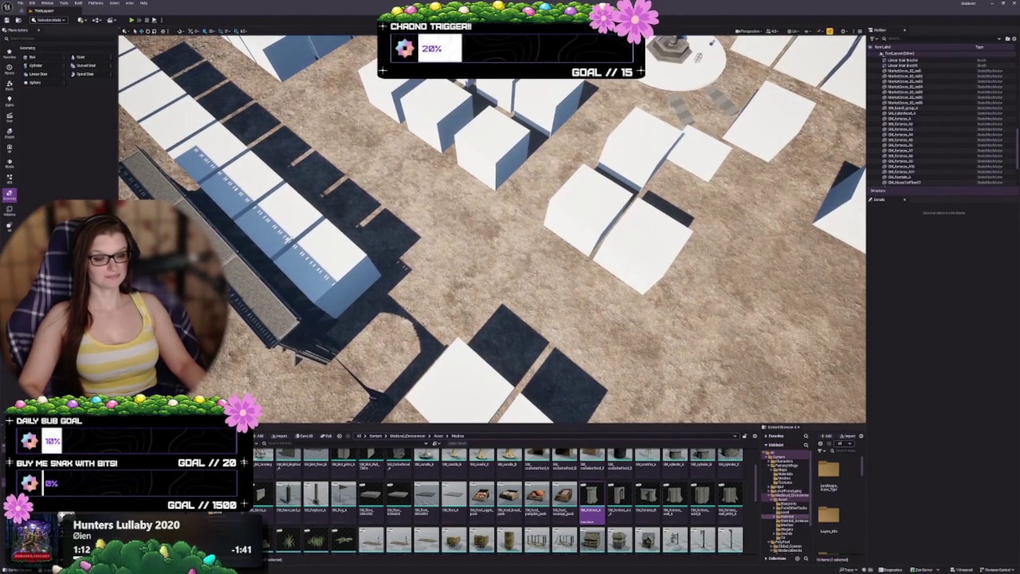
{"action": "key", "text": "s"}
{"action": "key", "text": "w"}
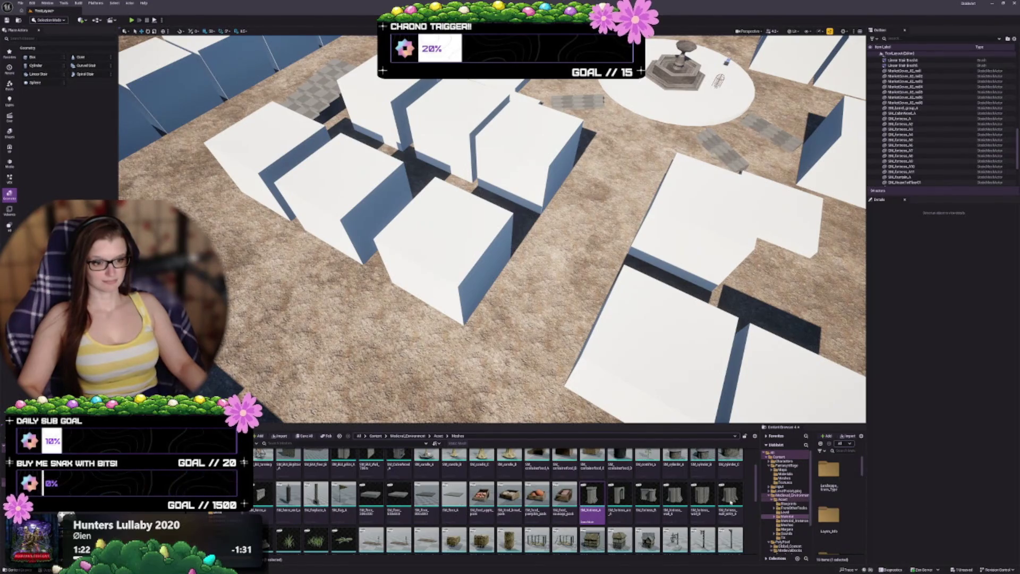
{"action": "left_click", "coordinate": [377, 435]}
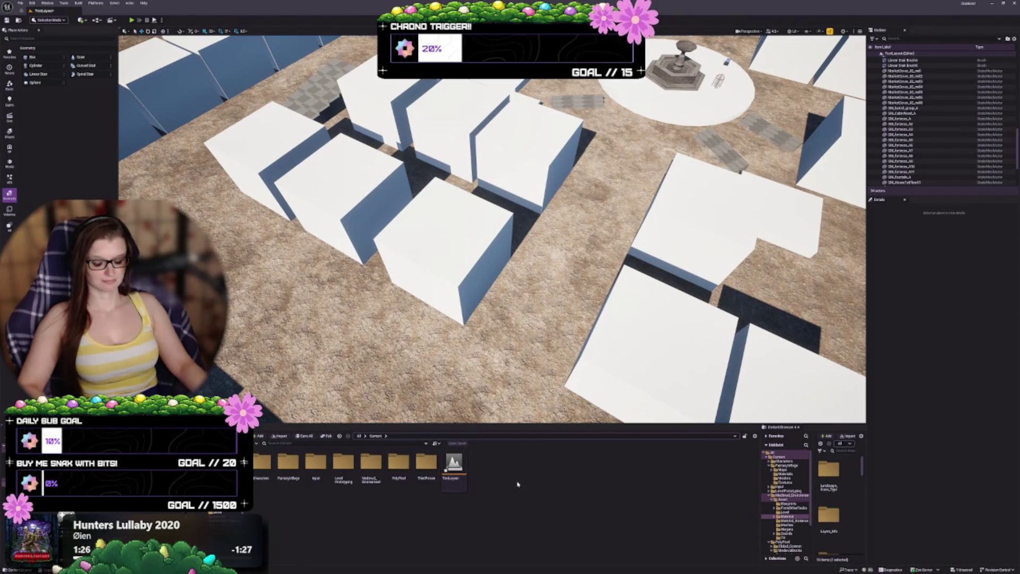
Save the level and browse the FantasyVillage Meshes folder.
{"action": "key", "text": "ctrl+s"}
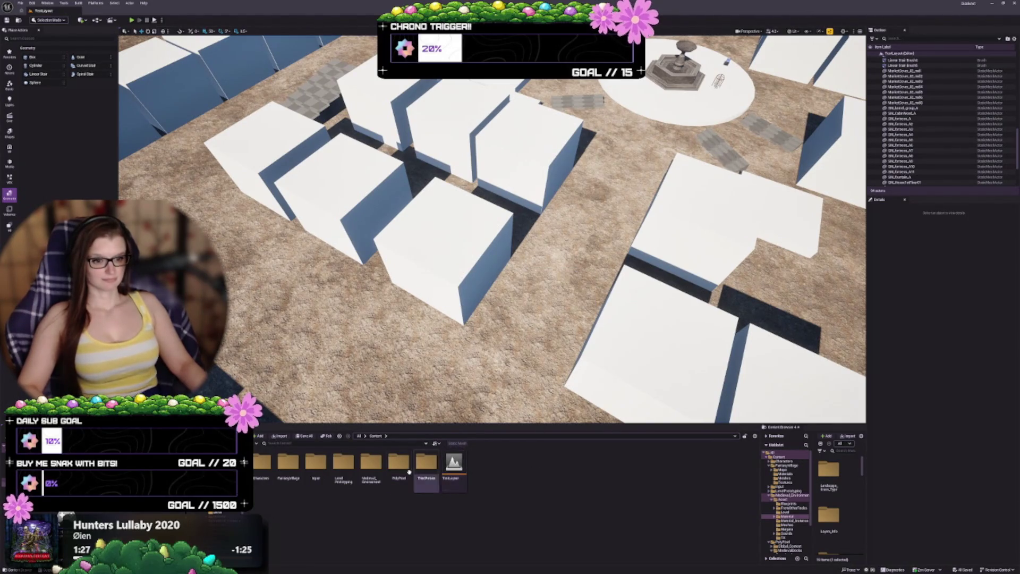
{"action": "double_click", "coordinate": [289, 465]}
{"action": "double_click", "coordinate": [316, 465]}
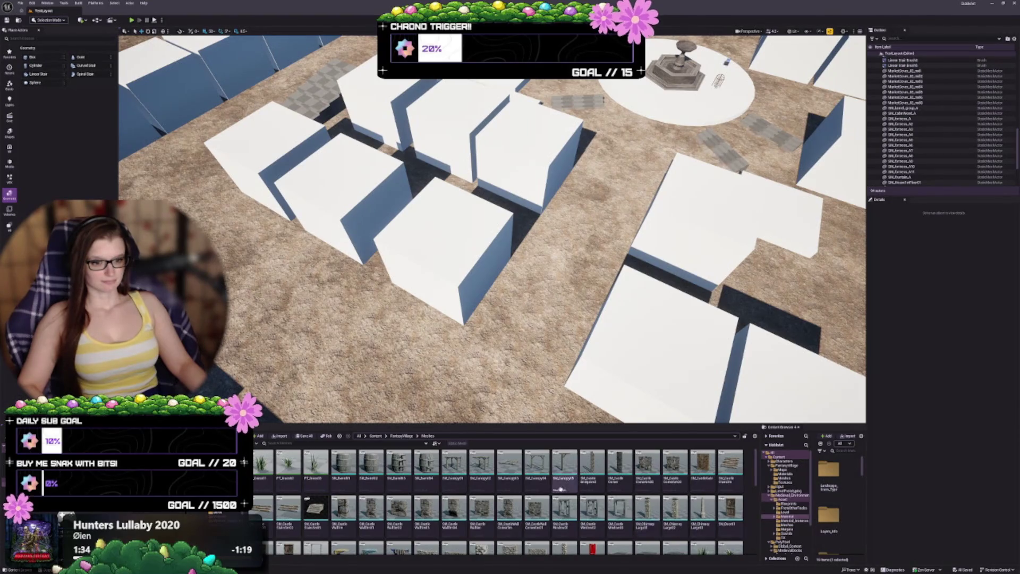
{"action": "scroll", "coordinate": [659, 502], "scroll_direction": "down", "scroll_amount": 3}
{"action": "scroll", "coordinate": [659, 502], "scroll_direction": "down", "scroll_amount": 2}
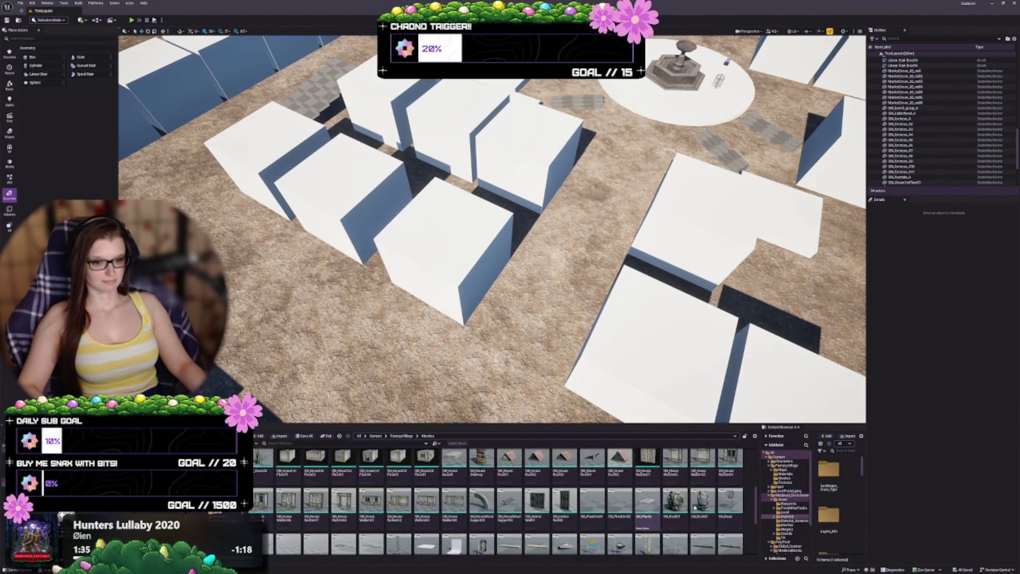
{"action": "scroll", "coordinate": [639, 531], "scroll_direction": "down", "scroll_amount": 5}
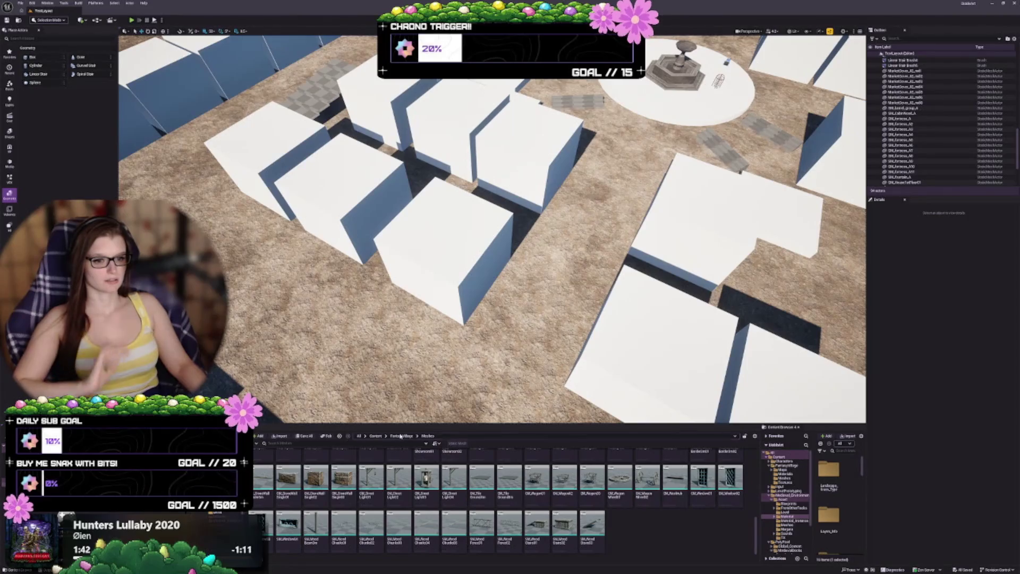
Browse the models in PolyPixel > MedievalDocks for comparison.
{"action": "left_click", "coordinate": [374, 436]}
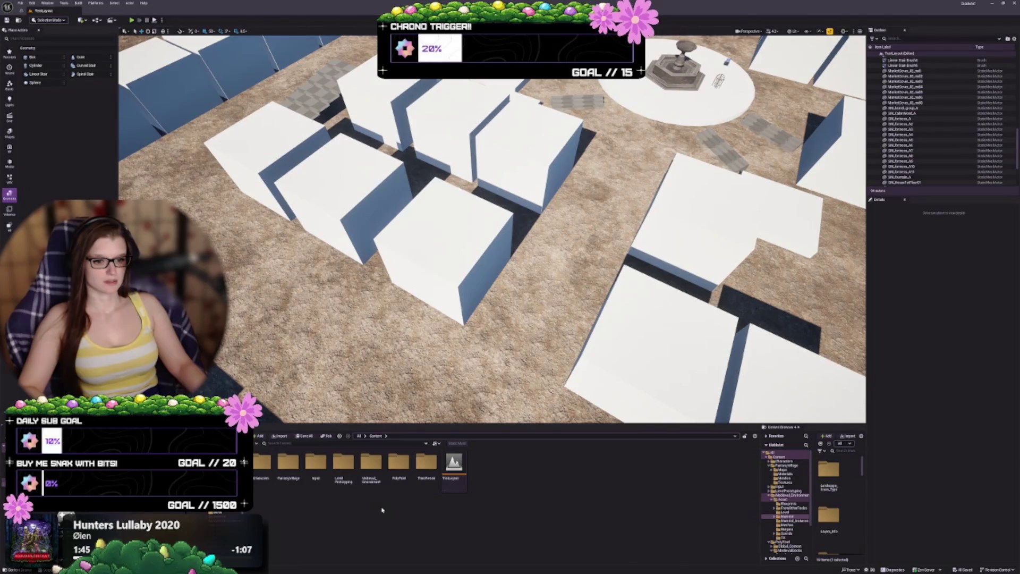
{"action": "double_click", "coordinate": [398, 463]}
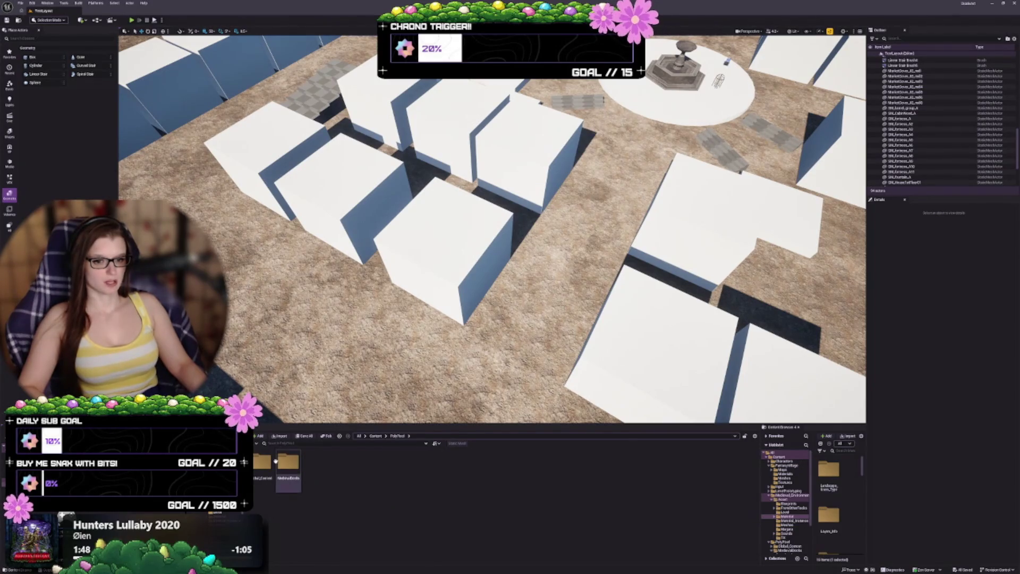
{"action": "double_click", "coordinate": [279, 462]}
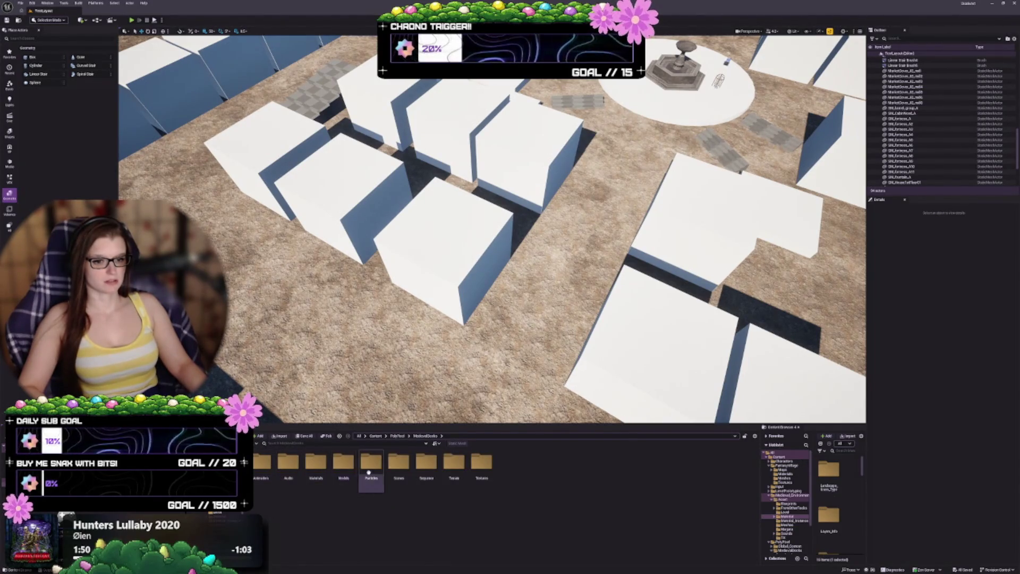
{"action": "double_click", "coordinate": [343, 462]}
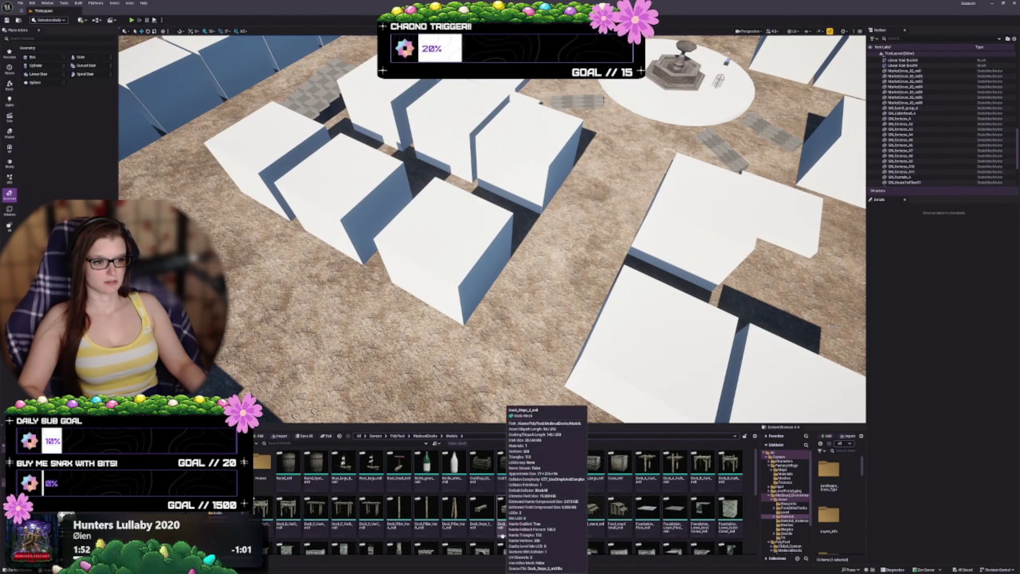
{"action": "scroll", "coordinate": [494, 510], "scroll_direction": "down", "scroll_amount": 5}
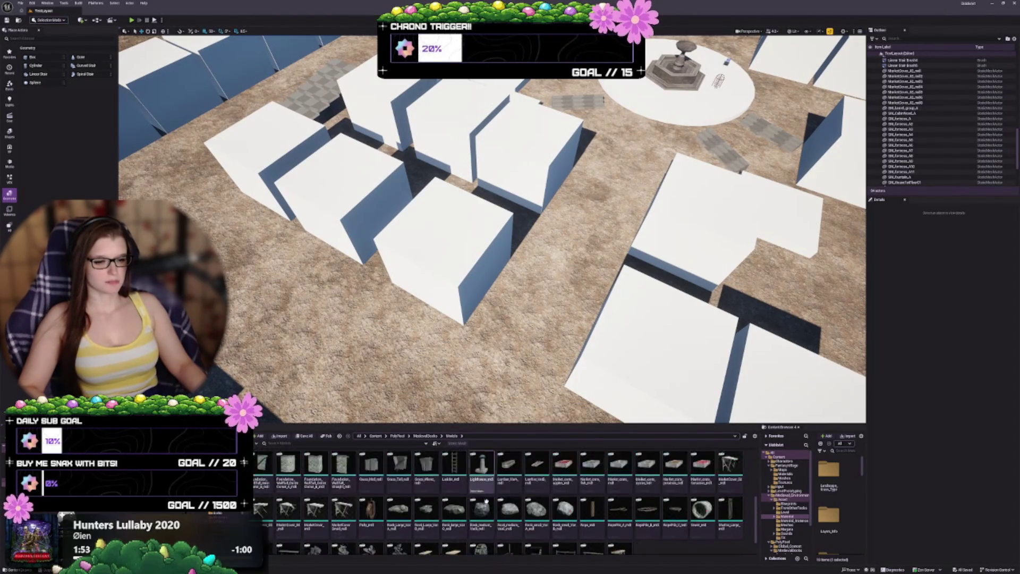
{"action": "scroll", "coordinate": [486, 500], "scroll_direction": "down", "scroll_amount": 2}
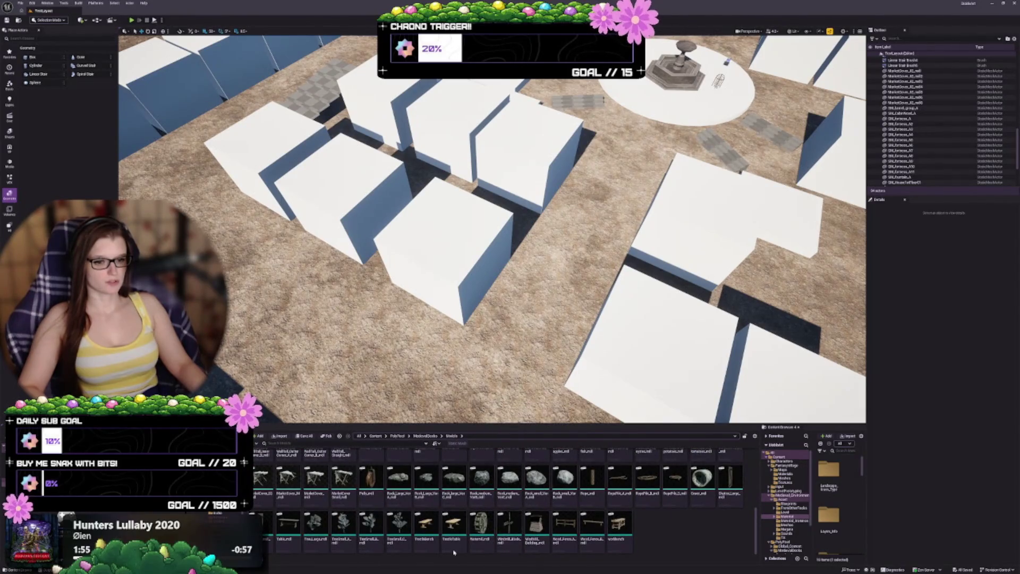
From Medieval_Environment > Asset > Meshes, place SM_house_D among the white blocks.
{"action": "left_click", "coordinate": [374, 437]}
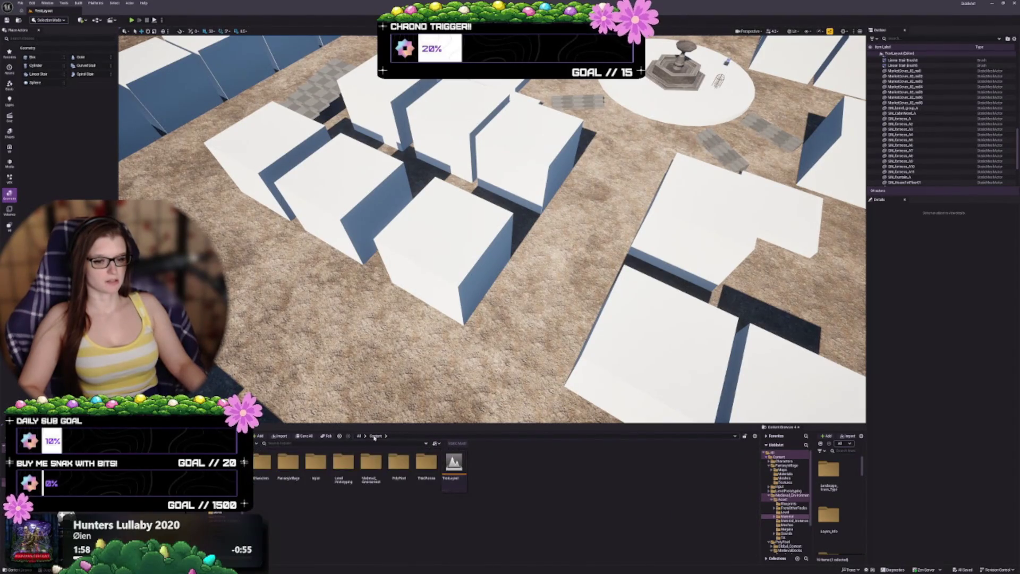
{"action": "double_click", "coordinate": [367, 473]}
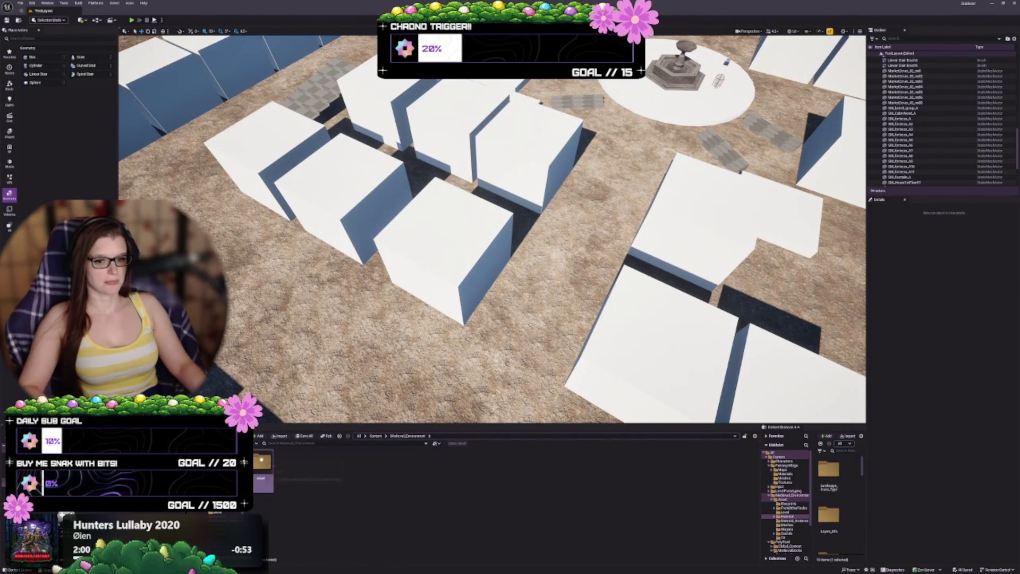
{"action": "double_click", "coordinate": [263, 463]}
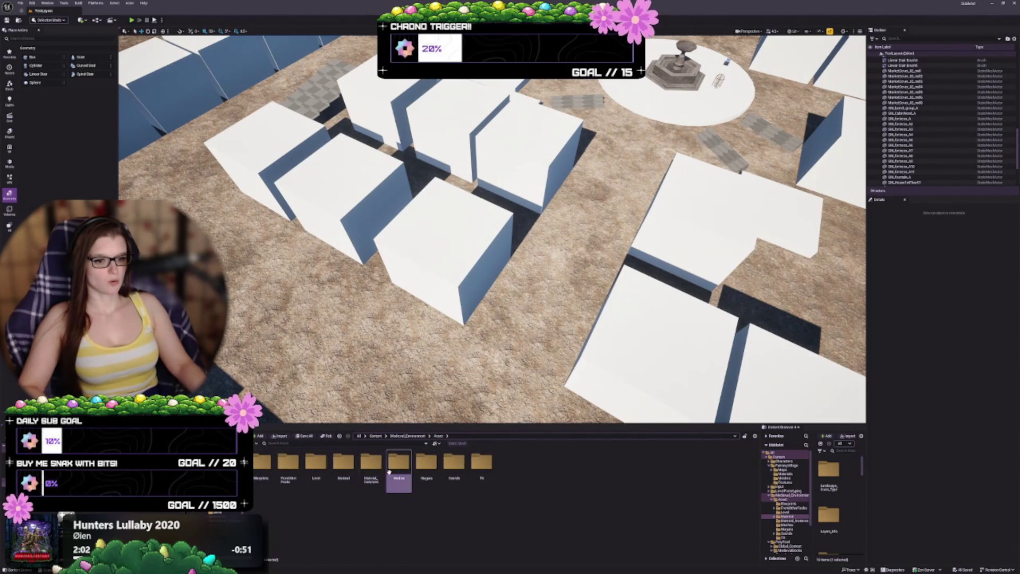
{"action": "double_click", "coordinate": [398, 462]}
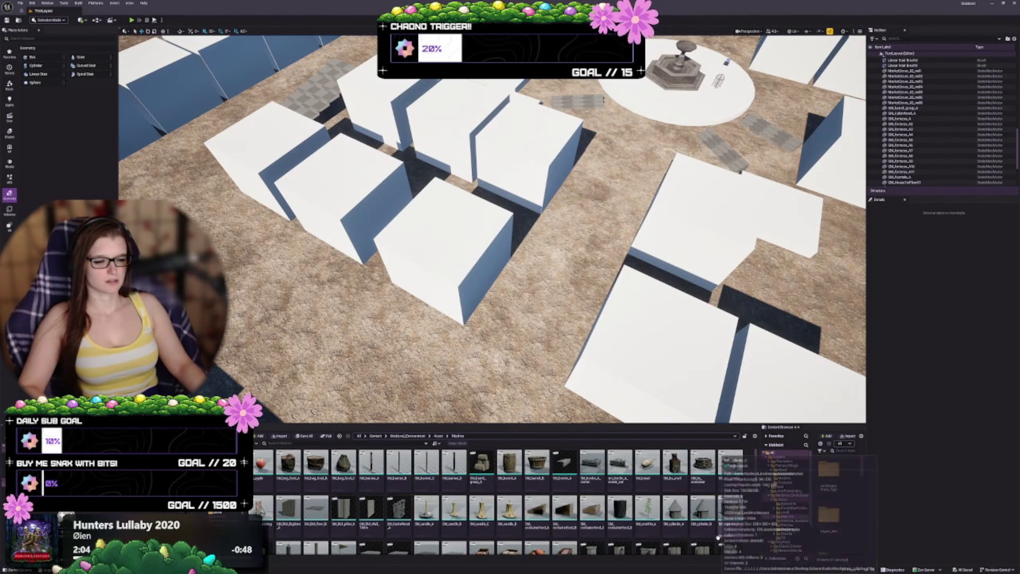
{"action": "scroll", "coordinate": [637, 523], "scroll_direction": "down", "scroll_amount": 5}
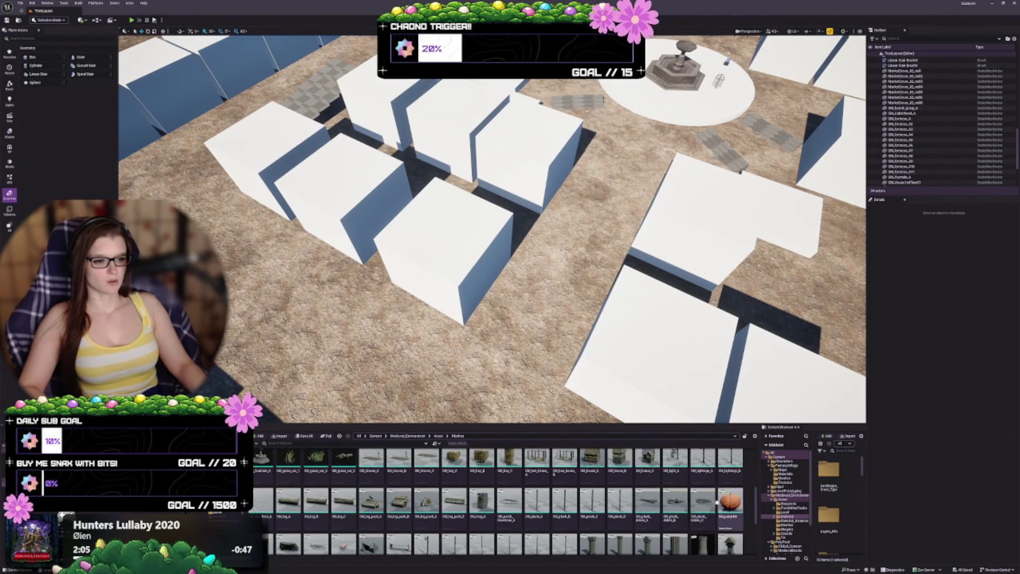
{"action": "scroll", "coordinate": [492, 228], "scroll_direction": "up", "scroll_amount": 5}
{"action": "left_click_drag", "start_coordinate": [491, 228], "coordinate": [492, 189]}
{"action": "scroll", "coordinate": [647, 478], "scroll_direction": "up", "scroll_amount": 1}
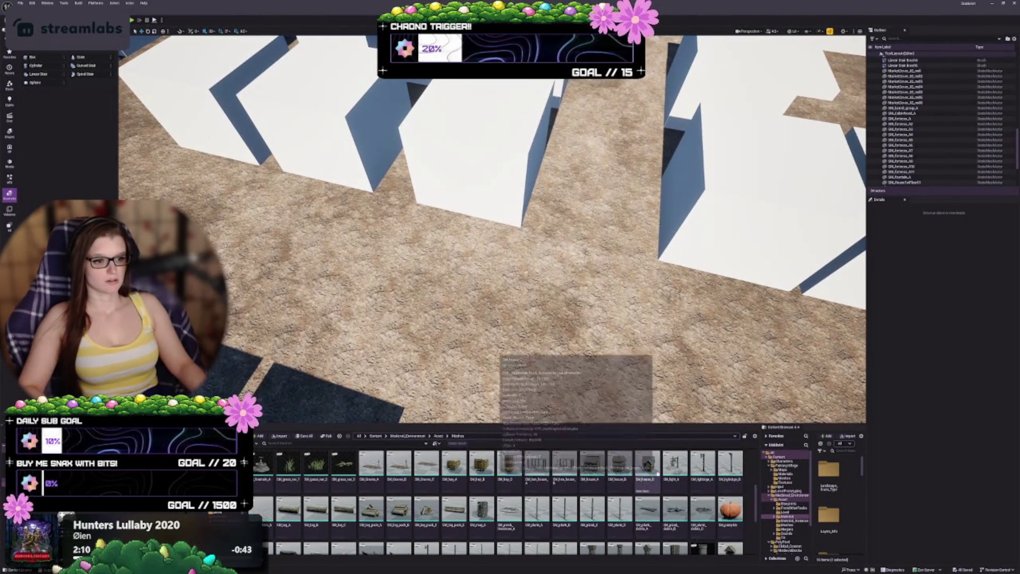
{"action": "left_click", "coordinate": [647, 463]}
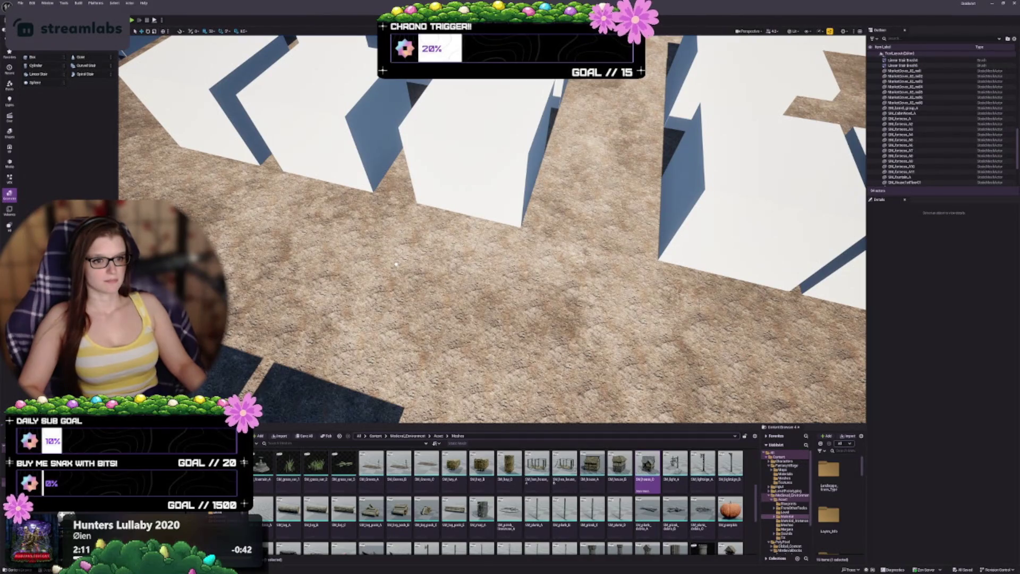
{"action": "mouse_move", "coordinate": [397, 264]}
{"action": "left_mouse_down"}
{"action": "mouse_move", "coordinate": [425, 223]}
{"action": "mouse_move", "coordinate": [505, 201]}
{"action": "left_mouse_up"}
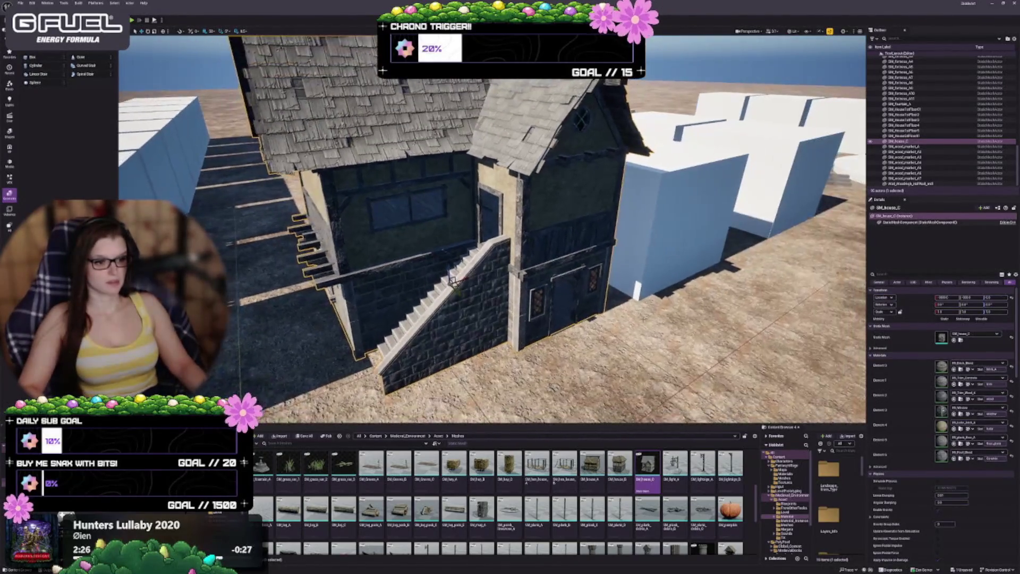
Fly into SM_house_C and frame its floor piece, then the whole house.
{"action": "scroll", "coordinate": [522, 492], "scroll_direction": "down", "scroll_amount": 10}
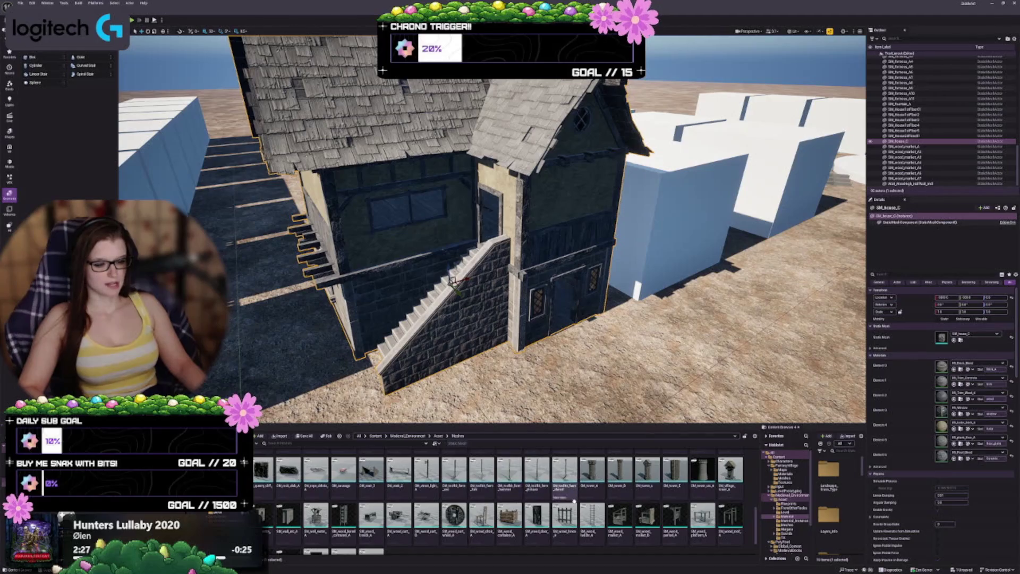
{"action": "scroll", "coordinate": [522, 493], "scroll_direction": "up", "scroll_amount": 2}
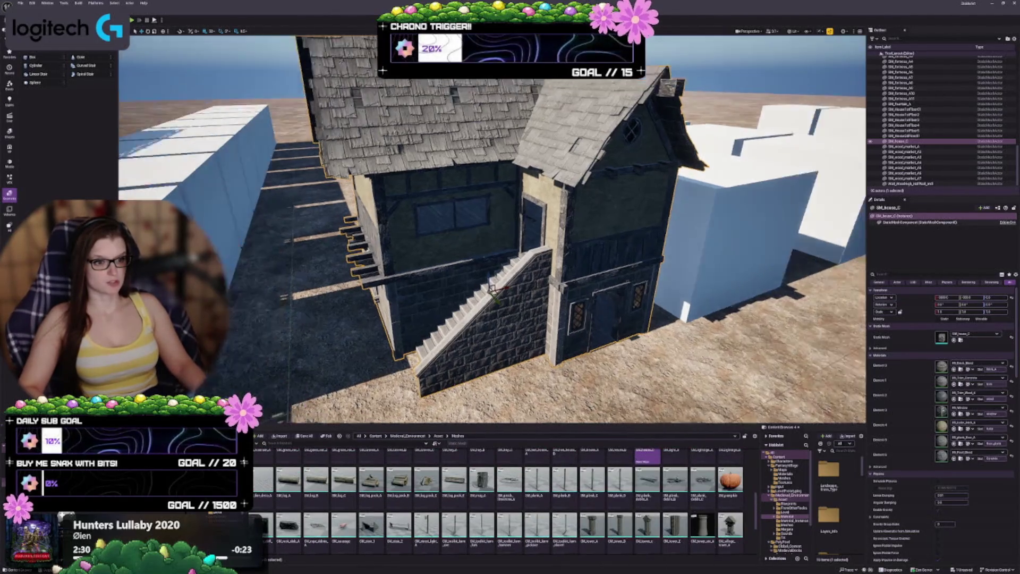
{"action": "scroll", "coordinate": [478, 240], "scroll_direction": "up", "scroll_amount": 5}
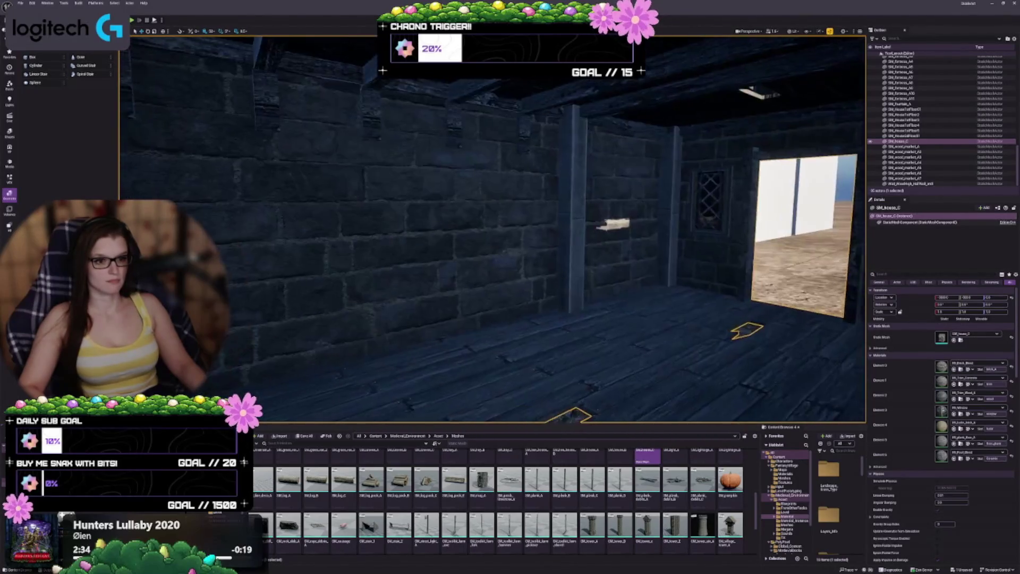
{"action": "scroll", "coordinate": [478, 239], "scroll_direction": "down", "scroll_amount": 5}
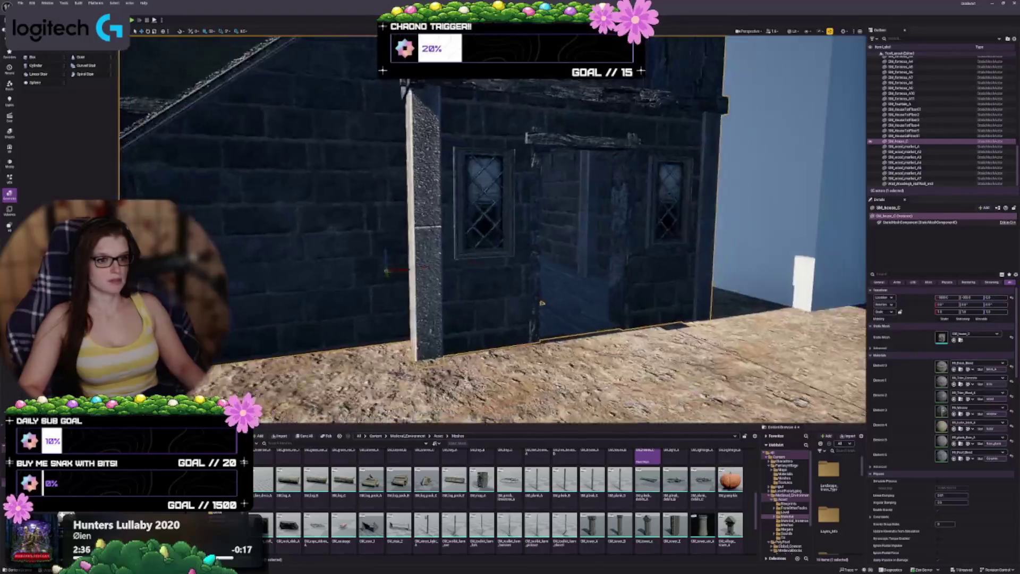
{"action": "scroll", "coordinate": [414, 375], "scroll_direction": "up", "scroll_amount": 6}
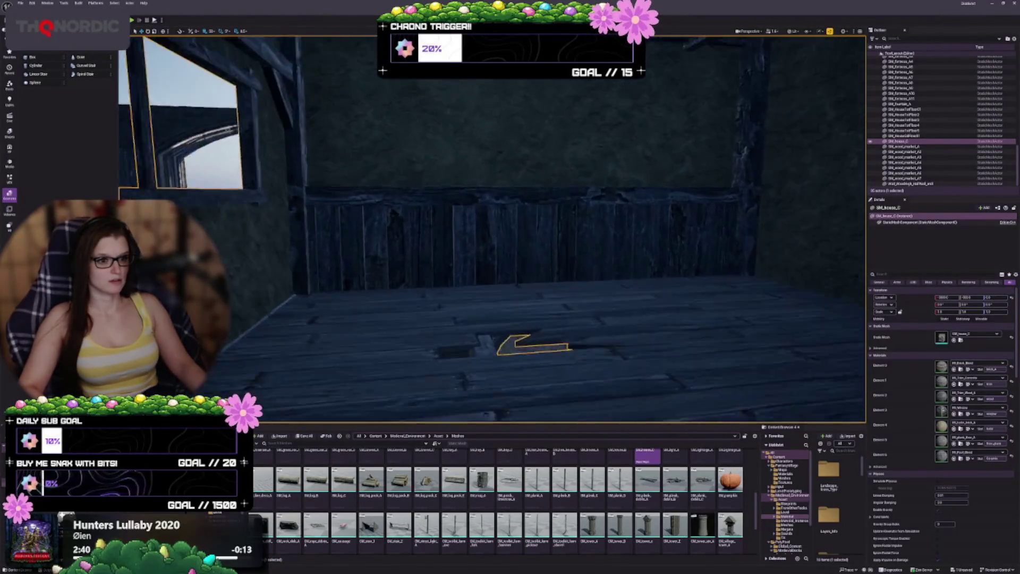
{"action": "key", "text": "f"}
{"action": "scroll", "coordinate": [491, 228], "scroll_direction": "up", "scroll_amount": 3}
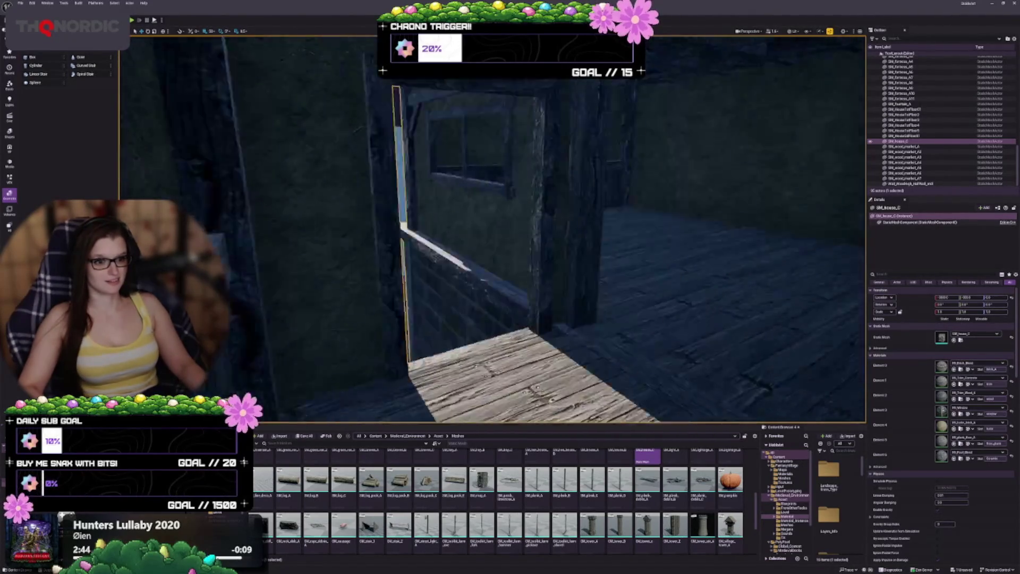
{"action": "key", "text": "f"}
Inspect the ceiling beams and plank floor, then delete SM_house_C from the level.
{"action": "scroll", "coordinate": [491, 228], "scroll_direction": "up", "scroll_amount": 5}
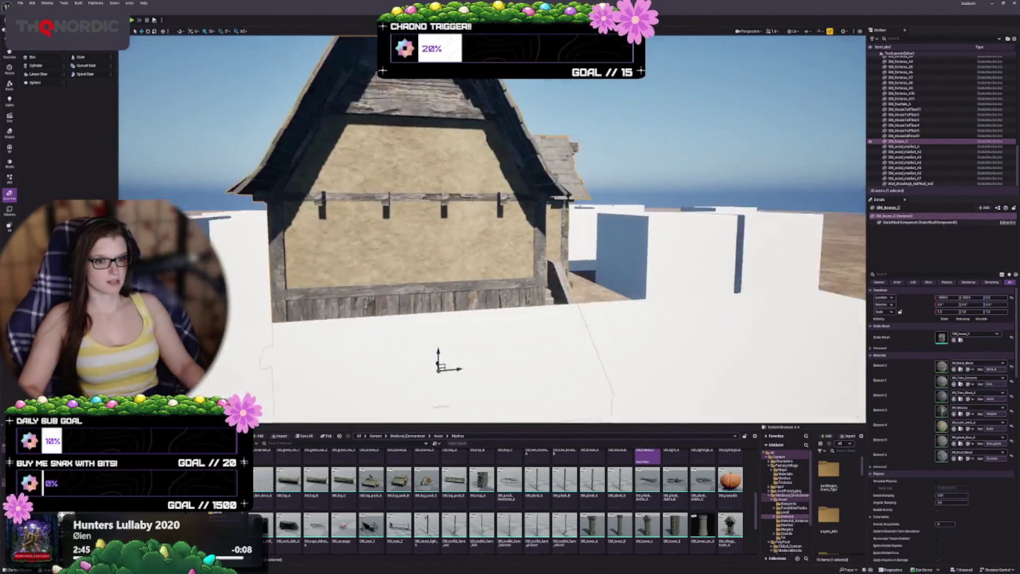
{"action": "scroll", "coordinate": [491, 228], "scroll_direction": "up", "scroll_amount": 4}
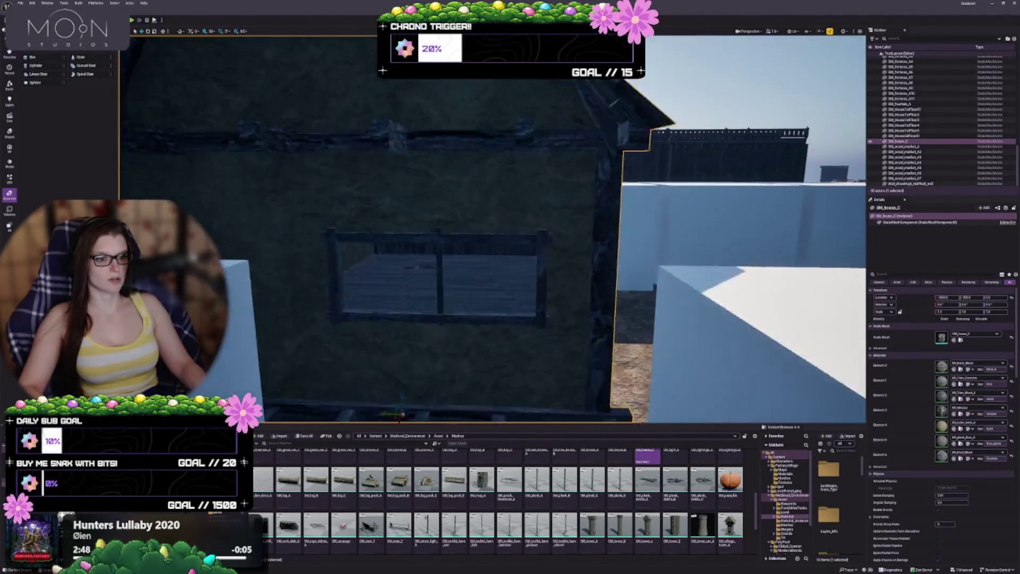
{"action": "mouse_move", "coordinate": [593, 342]}
{"action": "left_mouse_down"}
{"action": "mouse_move", "coordinate": [593, 297]}
{"action": "mouse_move", "coordinate": [593, 342]}
{"action": "left_mouse_up"}
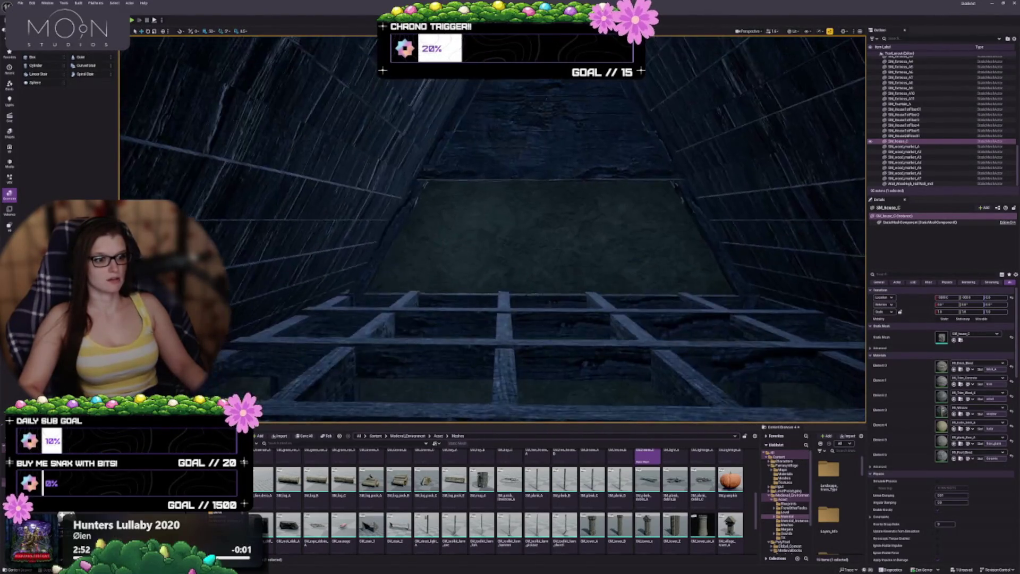
{"action": "left_click_drag", "start_coordinate": [592, 342], "coordinate": [593, 388]}
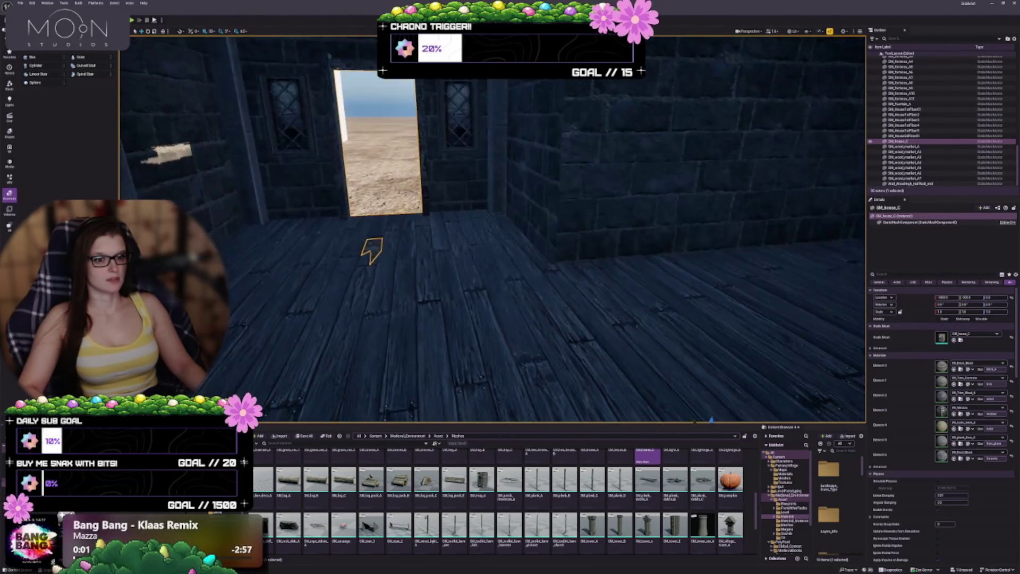
{"action": "key", "text": "f"}
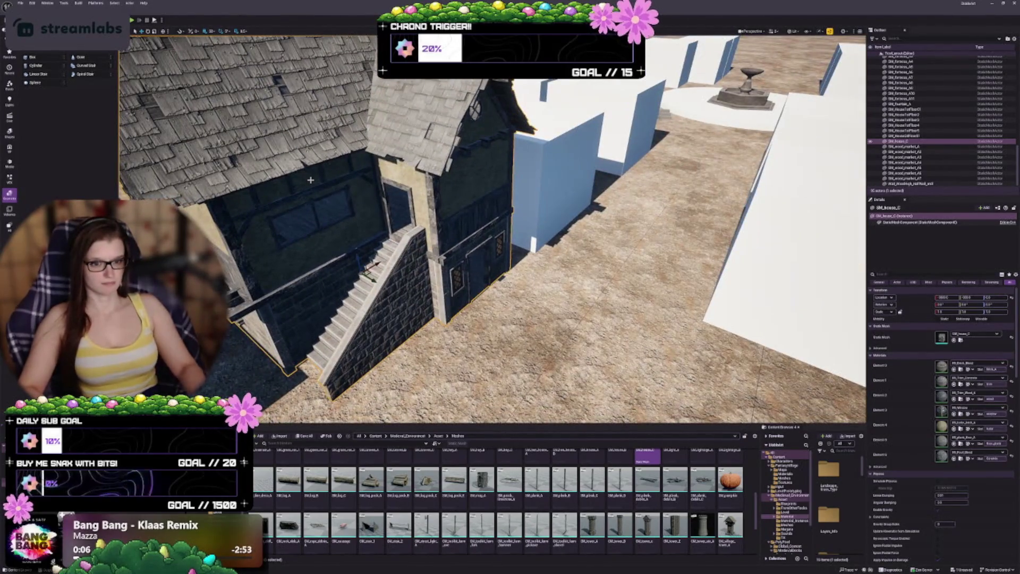
{"action": "key", "text": "Delete"}
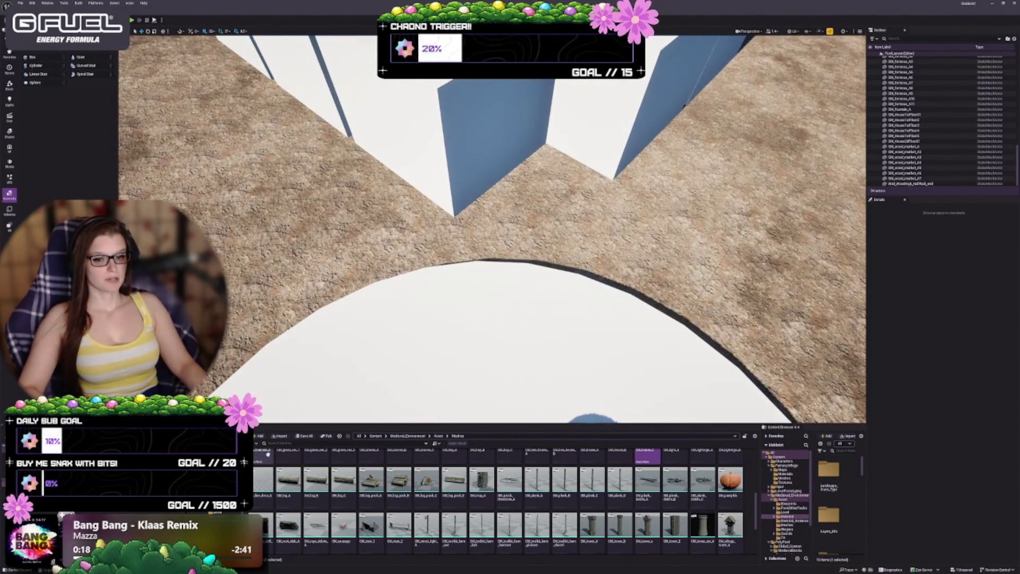
Open FantasyVillage > Meshes, scroll its thumbnails, and tilt the view toward the white blocks.
{"action": "key", "text": "alt+Left"}
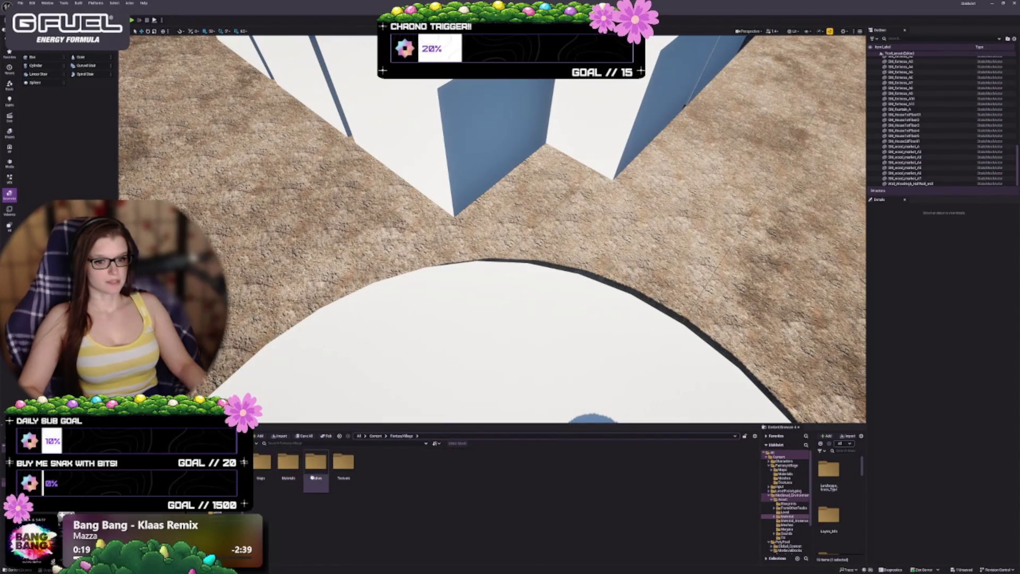
{"action": "double_click", "coordinate": [323, 461]}
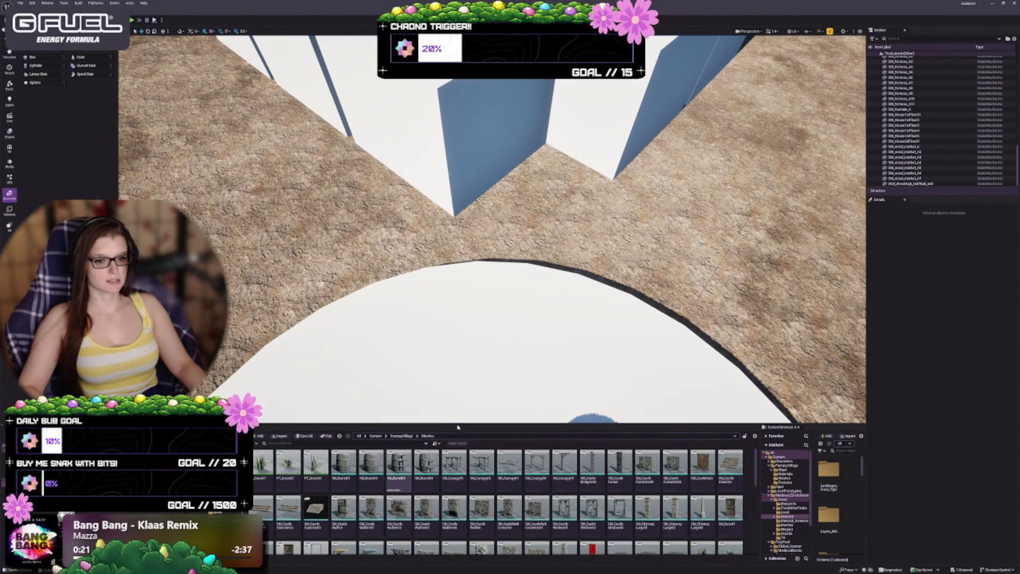
{"action": "scroll", "coordinate": [555, 497], "scroll_direction": "down", "scroll_amount": 2}
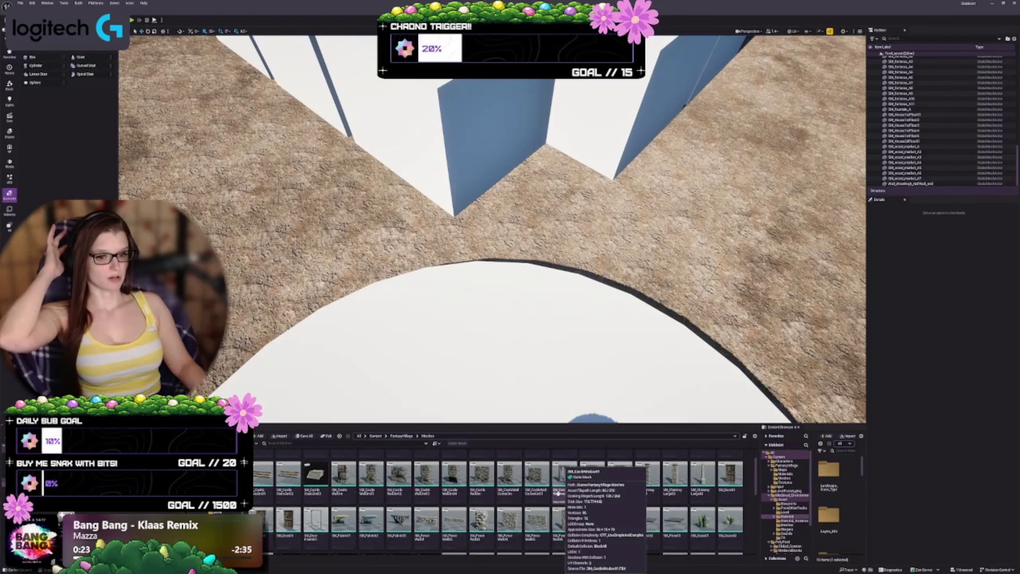
{"action": "scroll", "coordinate": [495, 487], "scroll_direction": "down", "scroll_amount": 2}
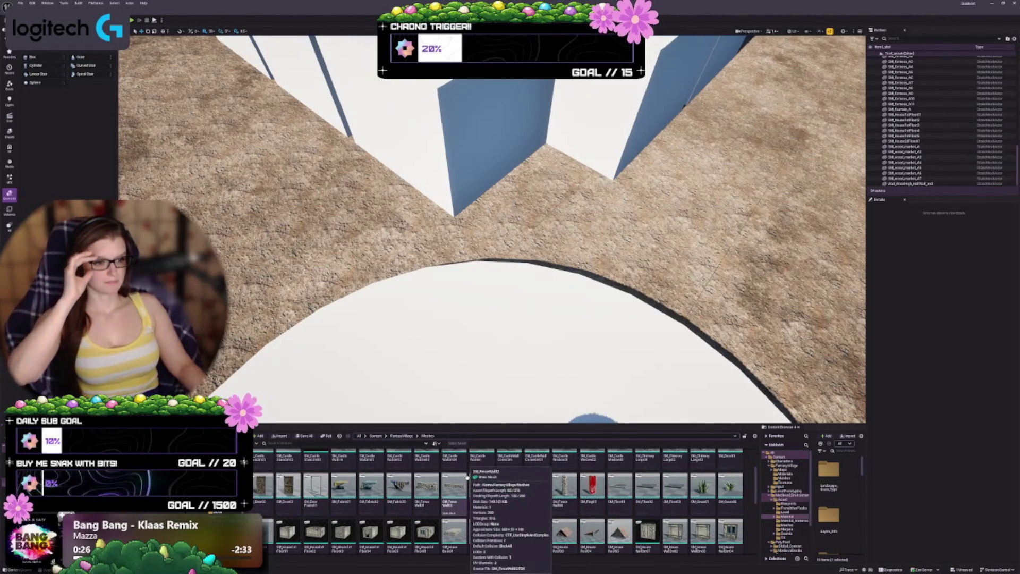
{"action": "scroll", "coordinate": [468, 478], "scroll_direction": "down", "scroll_amount": 1}
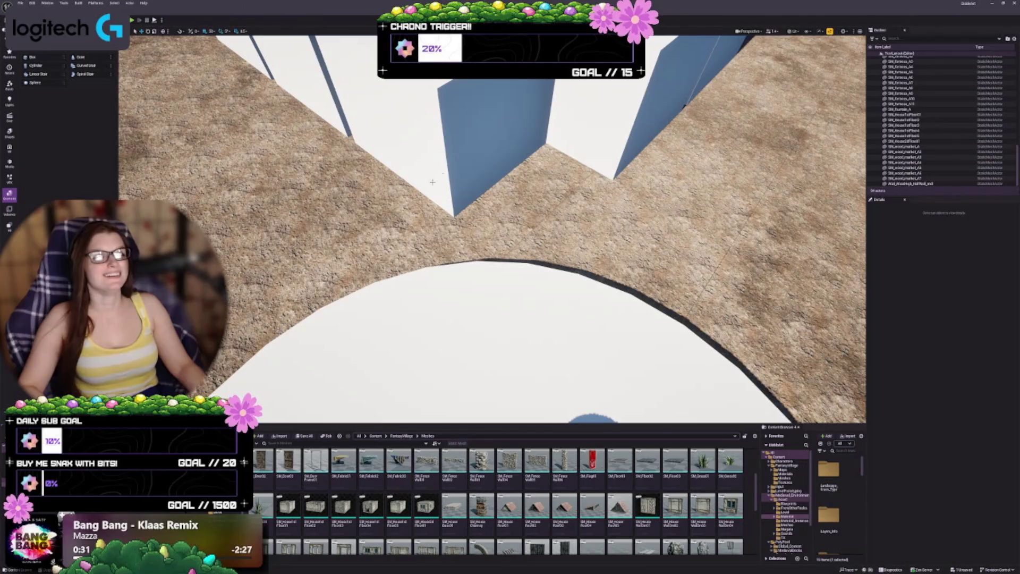
{"action": "scroll", "coordinate": [432, 182], "scroll_direction": "down", "scroll_amount": 5}
{"action": "scroll", "coordinate": [431, 182], "scroll_direction": "up", "scroll_amount": 2}
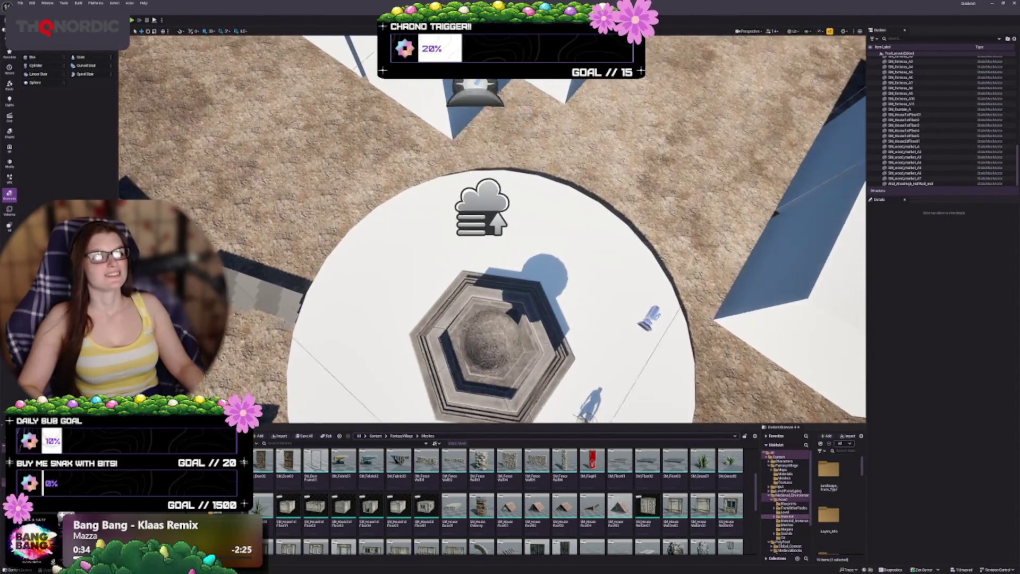
{"action": "left_click_drag", "start_coordinate": [492, 229], "coordinate": [492, 175]}
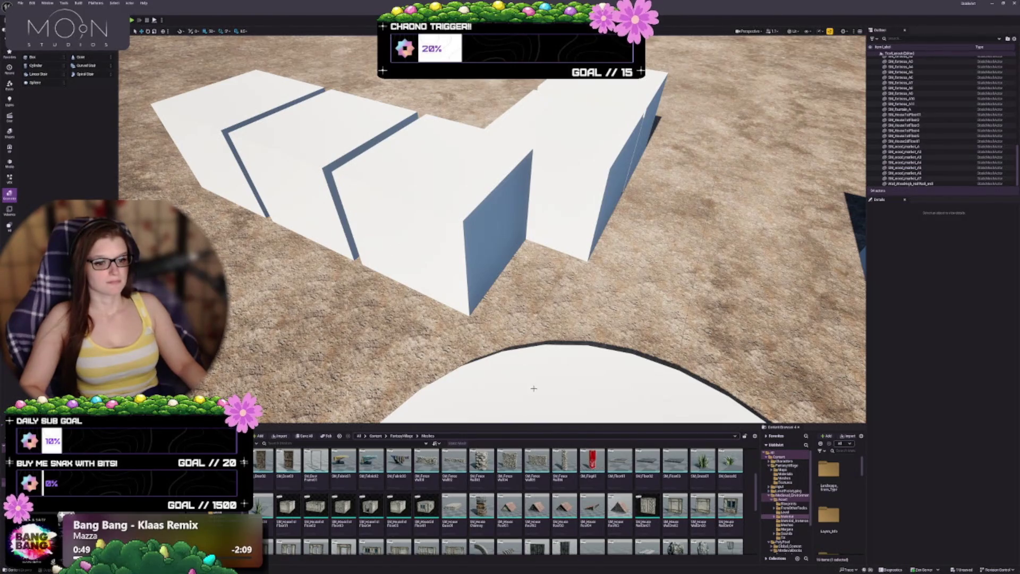
Scroll through the FantasyVillage Meshes thumbnails looking for house pieces.
{"action": "mouse_move", "coordinate": [475, 484]}
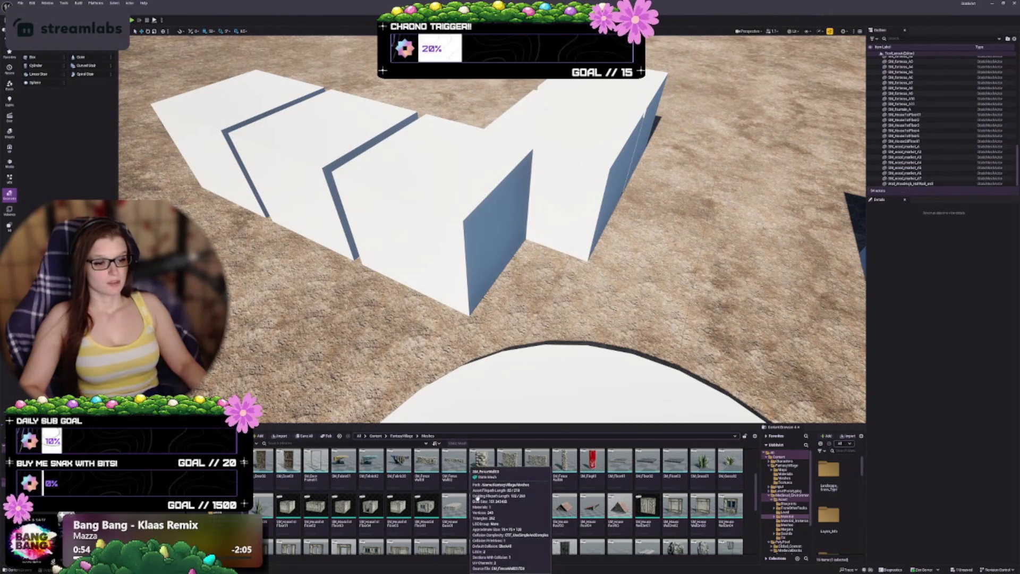
{"action": "scroll", "coordinate": [429, 510], "scroll_direction": "down", "scroll_amount": 2}
{"action": "scroll", "coordinate": [430, 510], "scroll_direction": "down", "scroll_amount": 1}
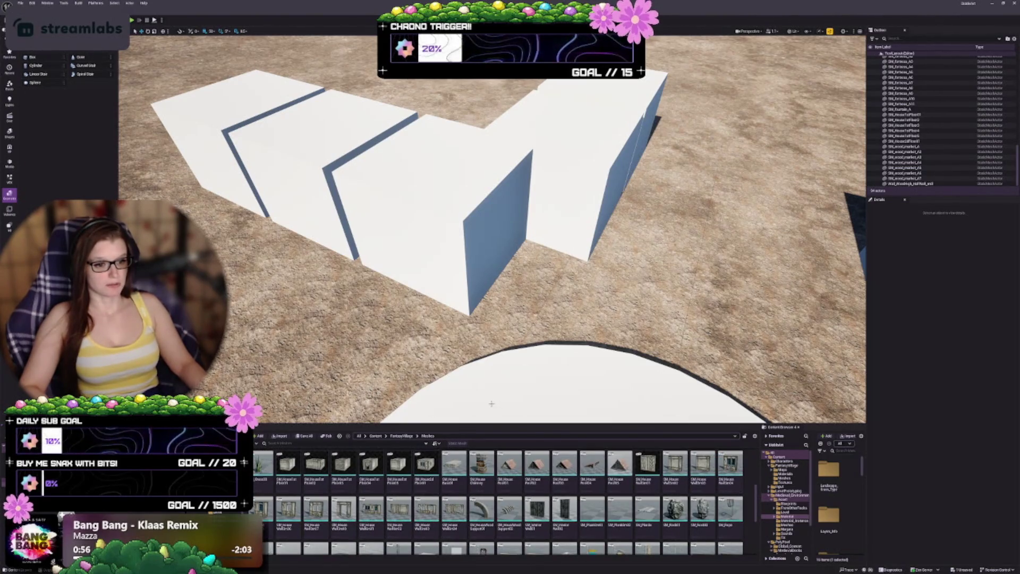
{"action": "scroll", "coordinate": [496, 401], "scroll_direction": "down", "scroll_amount": 3}
{"action": "scroll", "coordinate": [496, 401], "scroll_direction": "up", "scroll_amount": 2}
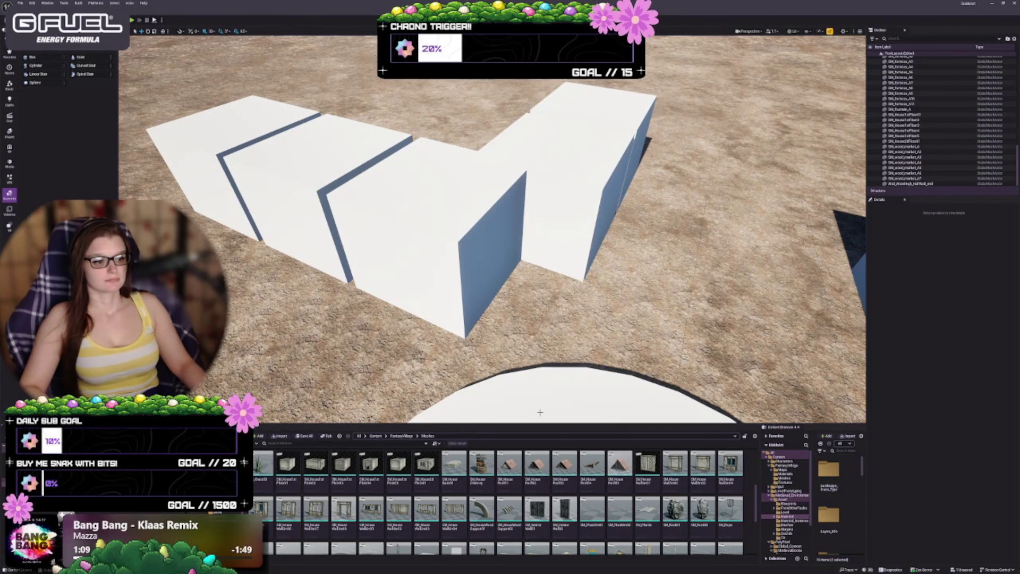
{"action": "scroll", "coordinate": [526, 488], "scroll_direction": "down", "scroll_amount": 5}
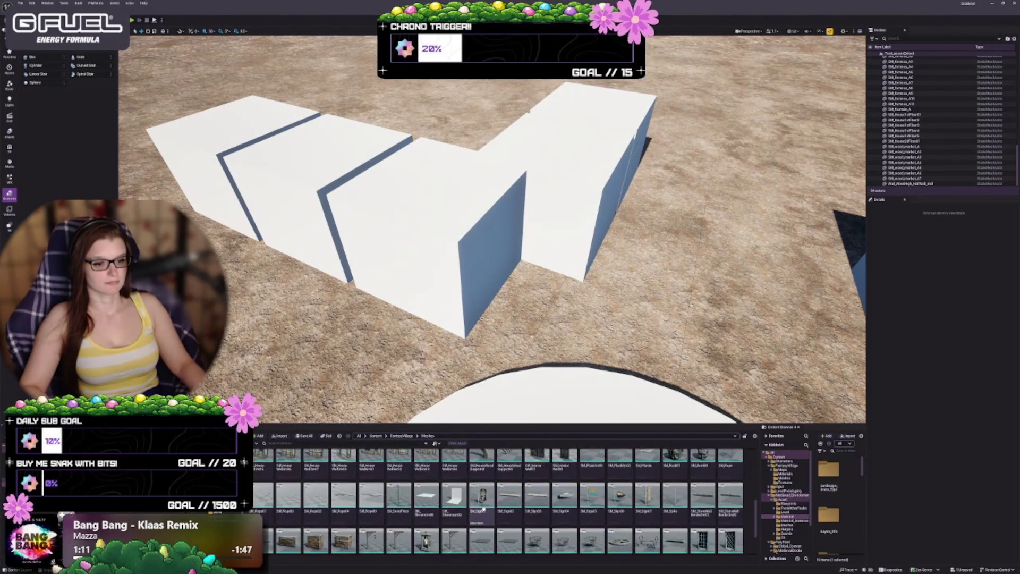
{"action": "scroll", "coordinate": [611, 526], "scroll_direction": "down", "scroll_amount": 2}
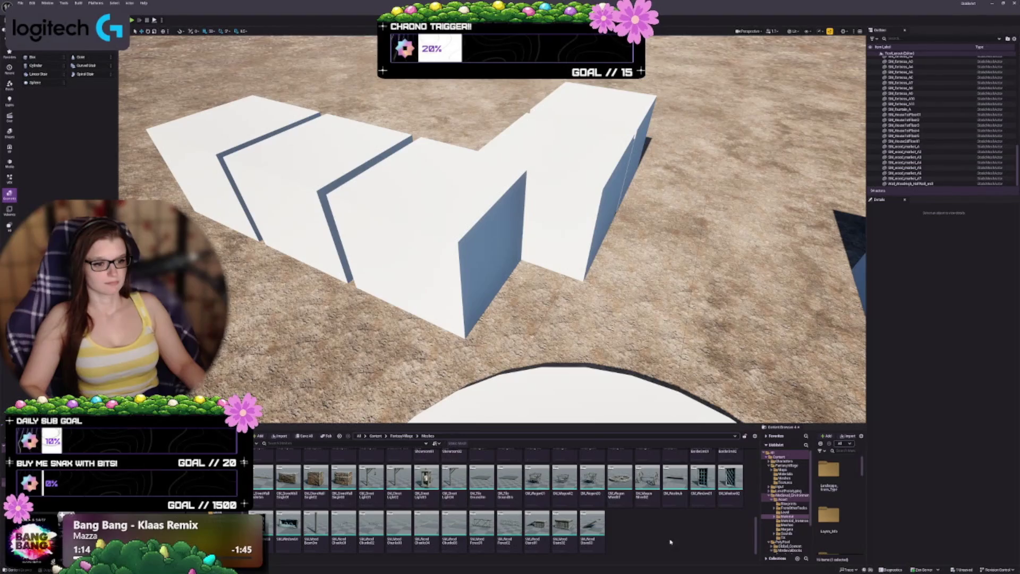
{"action": "scroll", "coordinate": [664, 534], "scroll_direction": "up", "scroll_amount": 4}
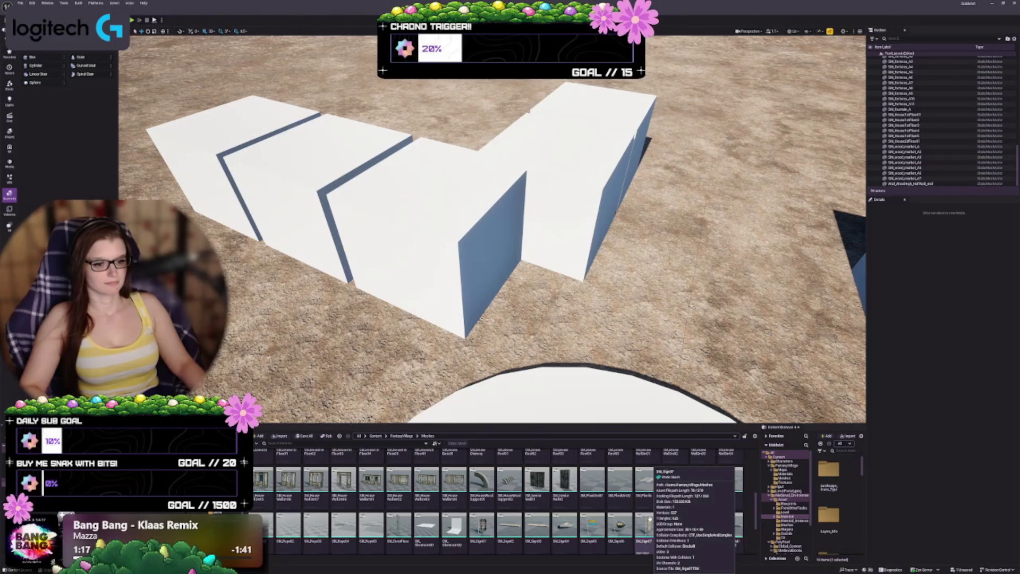
{"action": "scroll", "coordinate": [649, 520], "scroll_direction": "up", "scroll_amount": 2}
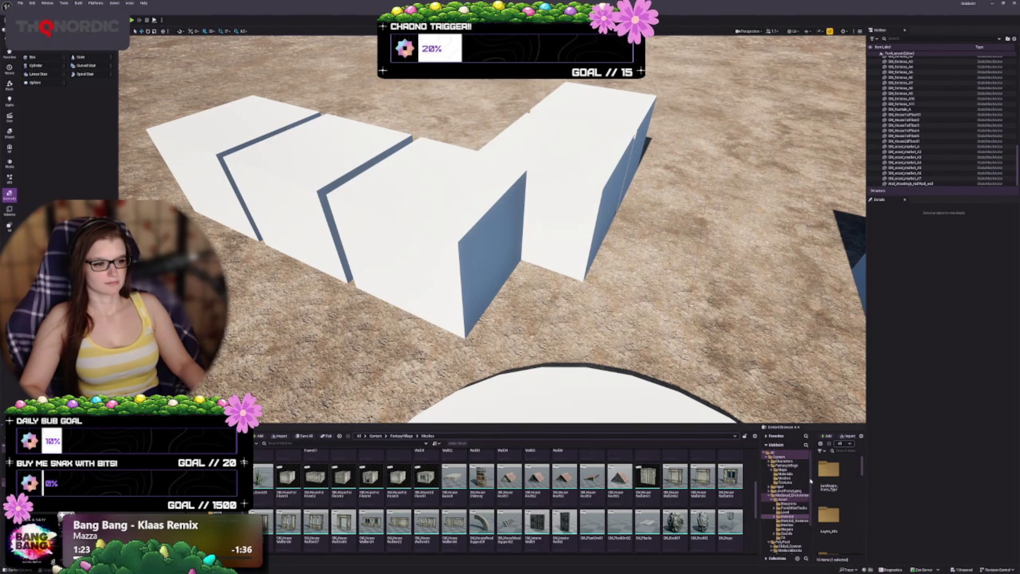
{"action": "scroll", "coordinate": [686, 525], "scroll_direction": "up", "scroll_amount": 4}
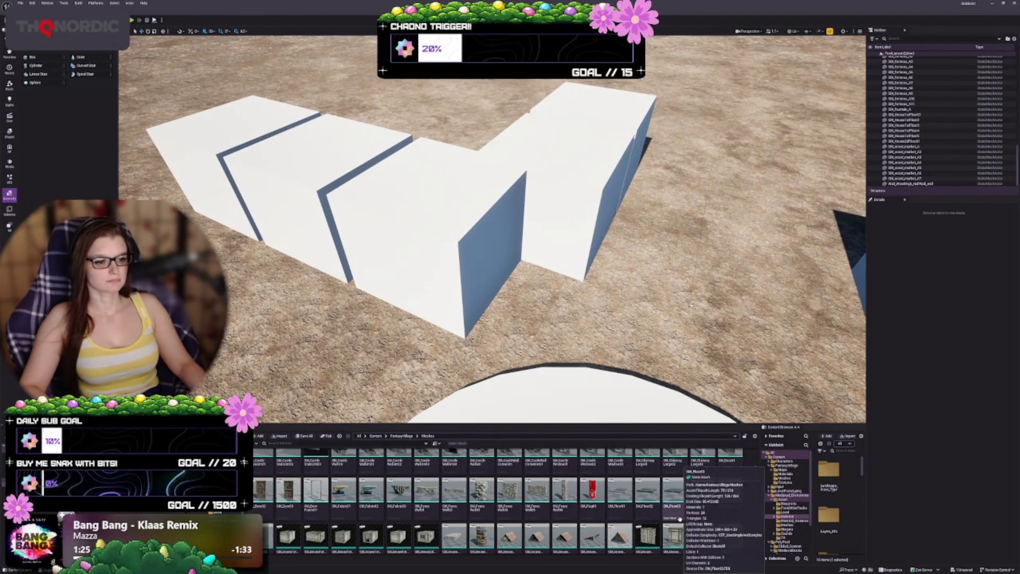
{"action": "scroll", "coordinate": [685, 526], "scroll_direction": "up", "scroll_amount": 1}
{"action": "scroll", "coordinate": [717, 534], "scroll_direction": "up", "scroll_amount": 1}
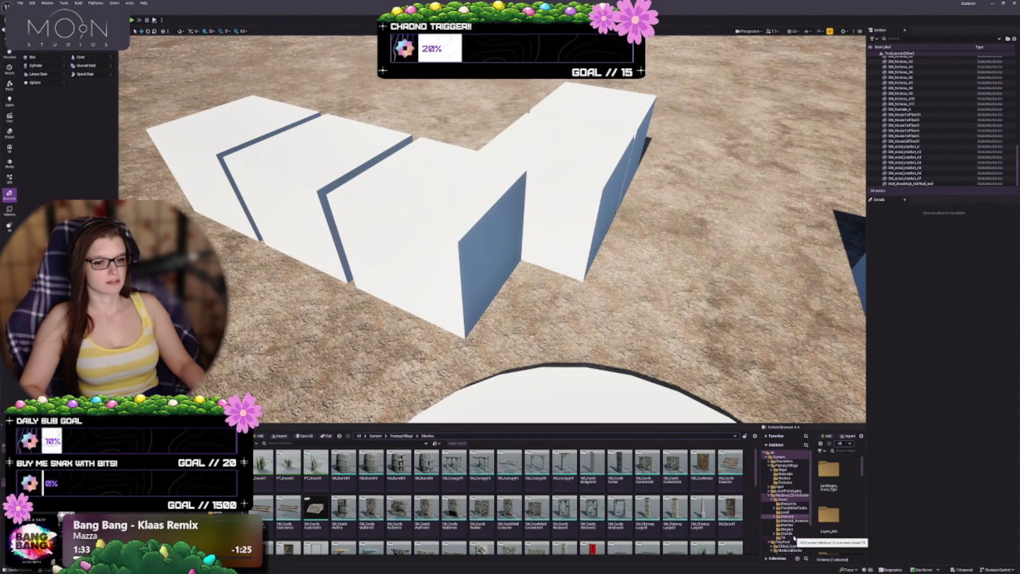
{"action": "scroll", "coordinate": [572, 504], "scroll_direction": "down", "scroll_amount": 3}
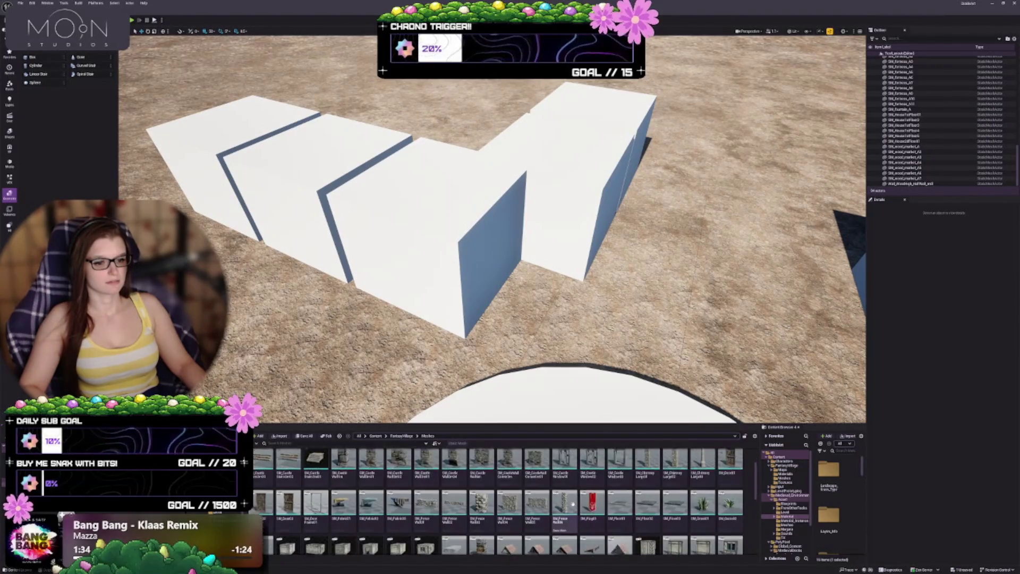
{"action": "scroll", "coordinate": [553, 504], "scroll_direction": "down", "scroll_amount": 1}
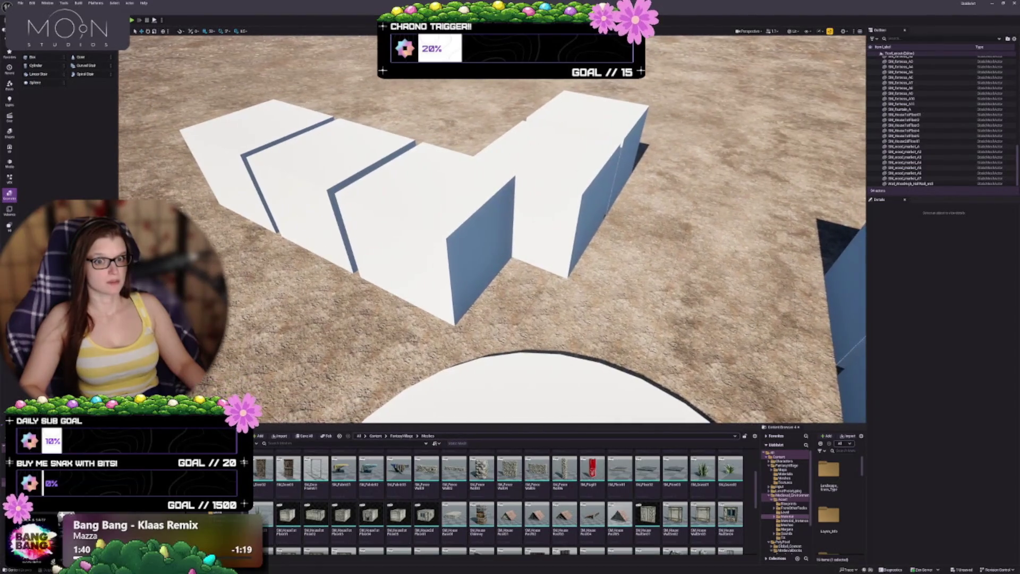
Set grid snapping to 100 and drop SM_HouseIntFloor04 near the white blocks.
{"action": "left_click", "coordinate": [211, 32]}
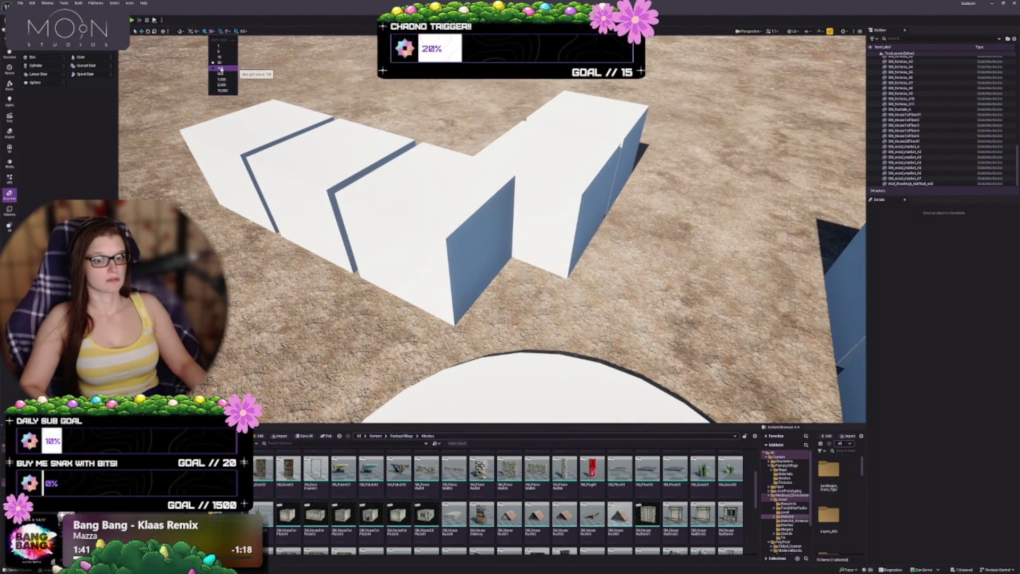
{"action": "left_click", "coordinate": [221, 69]}
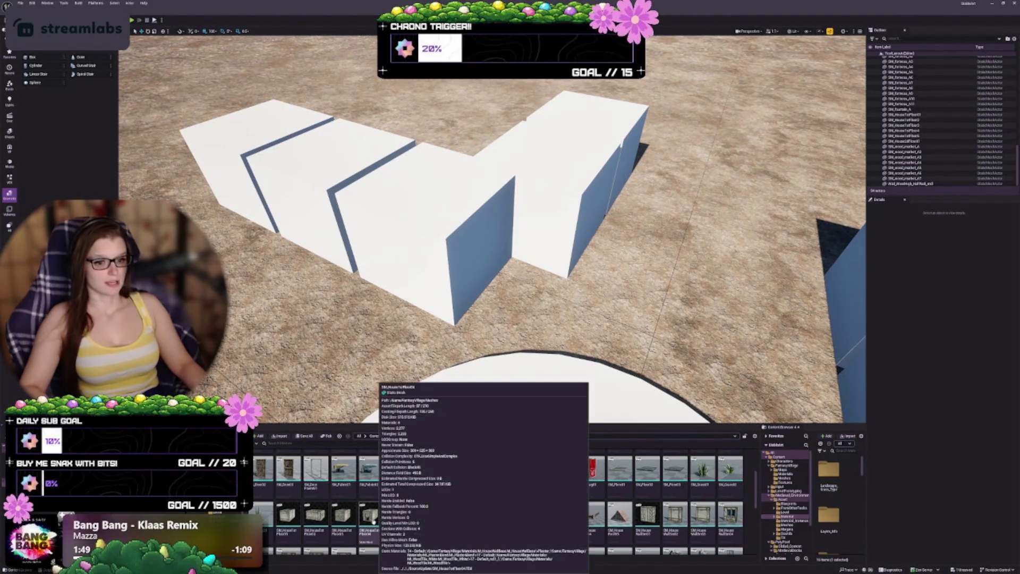
{"action": "mouse_move", "coordinate": [372, 523]}
{"action": "left_mouse_down"}
{"action": "mouse_move", "coordinate": [419, 239]}
{"action": "mouse_move", "coordinate": [353, 292]}
{"action": "mouse_move", "coordinate": [355, 305]}
{"action": "mouse_move", "coordinate": [384, 312]}
{"action": "left_mouse_up"}
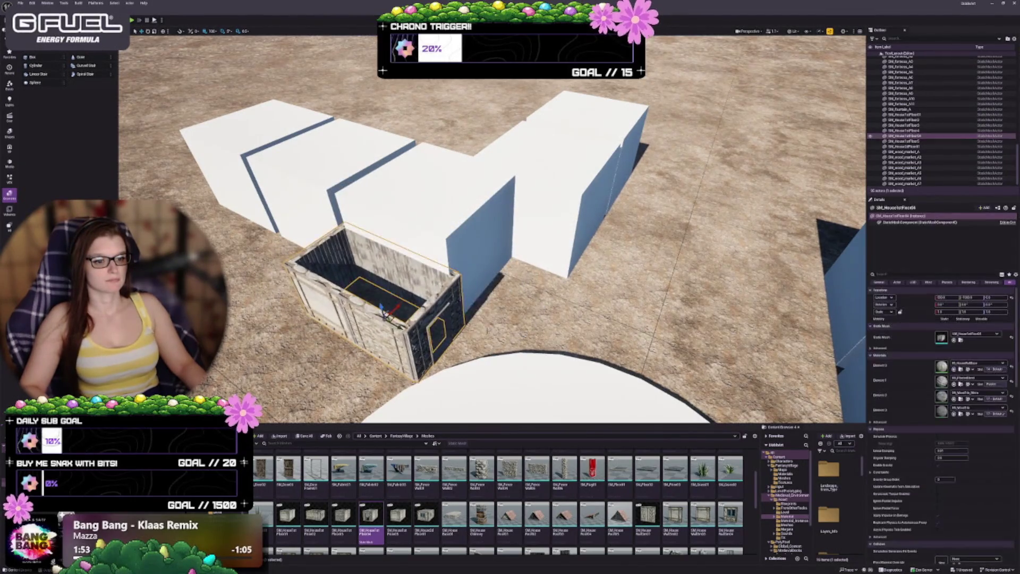
Move SM_HouseIntFloor04 into the white blockout cube, delete that cube, and reselect the house piece.
{"action": "scroll", "coordinate": [383, 312], "scroll_direction": "up", "scroll_amount": 2}
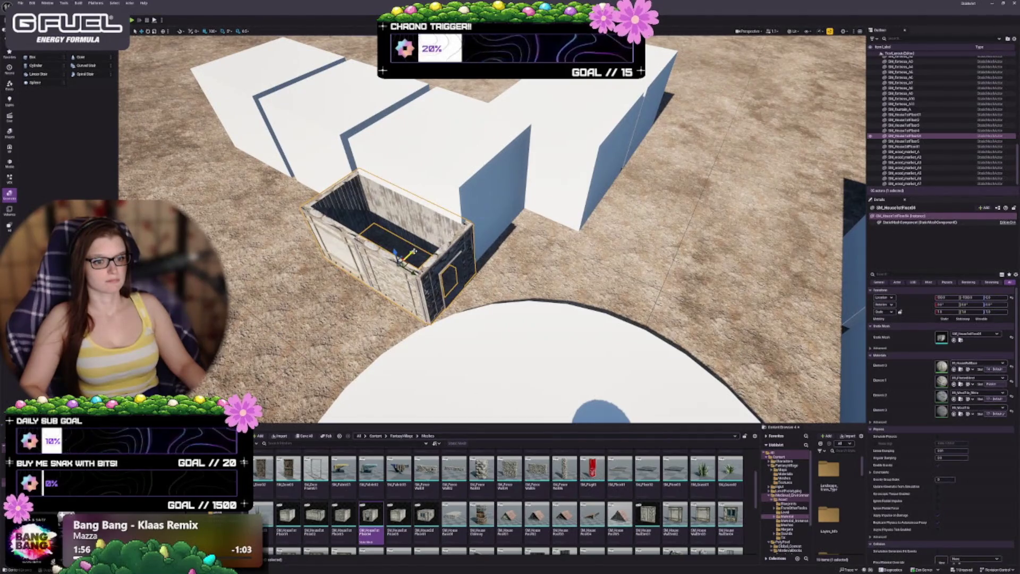
{"action": "left_click_drag", "start_coordinate": [404, 249], "coordinate": [447, 197]}
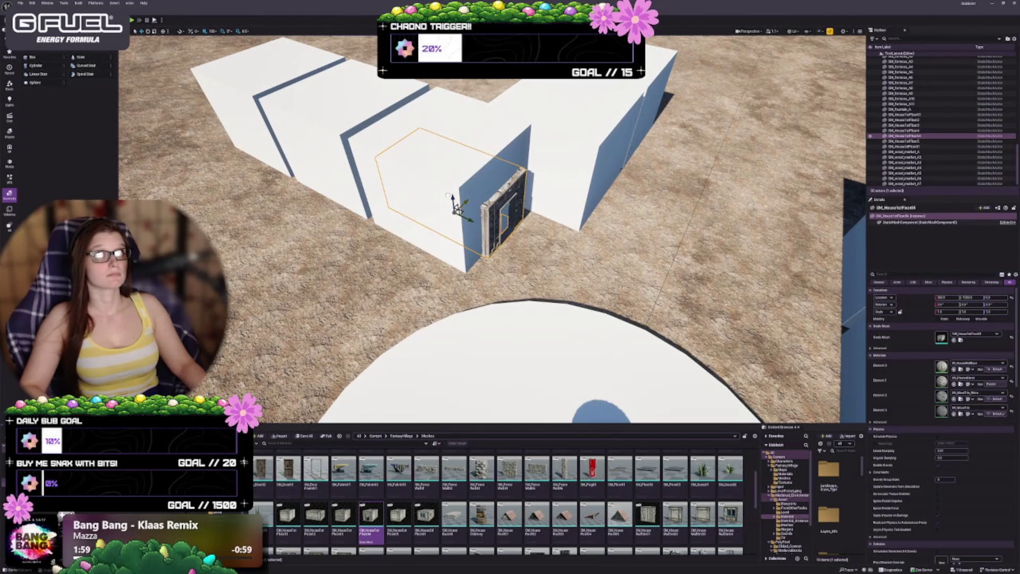
{"action": "left_click_drag", "start_coordinate": [448, 194], "coordinate": [445, 204]}
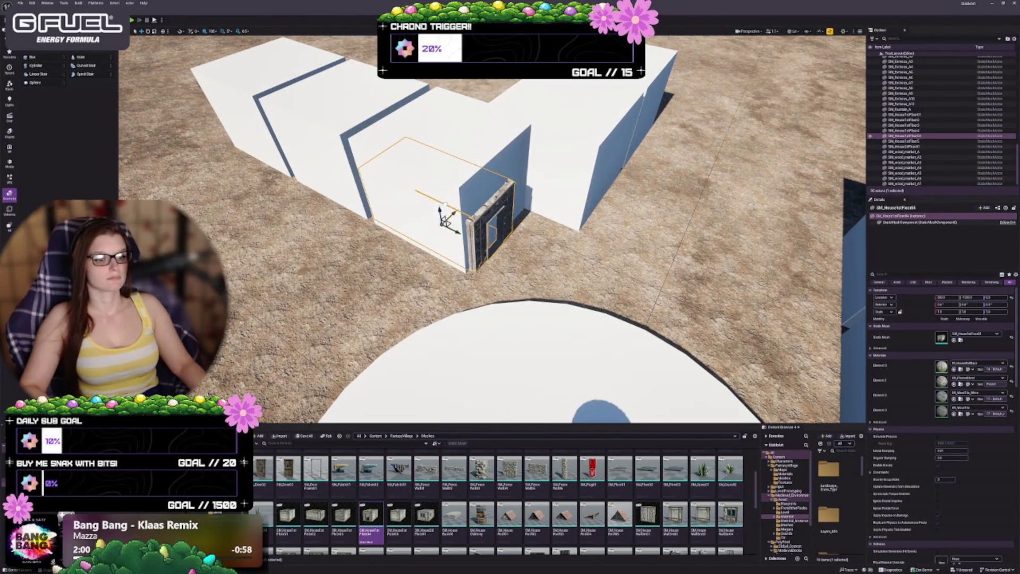
{"action": "left_click", "coordinate": [454, 155]}
{"action": "key", "text": "Delete"}
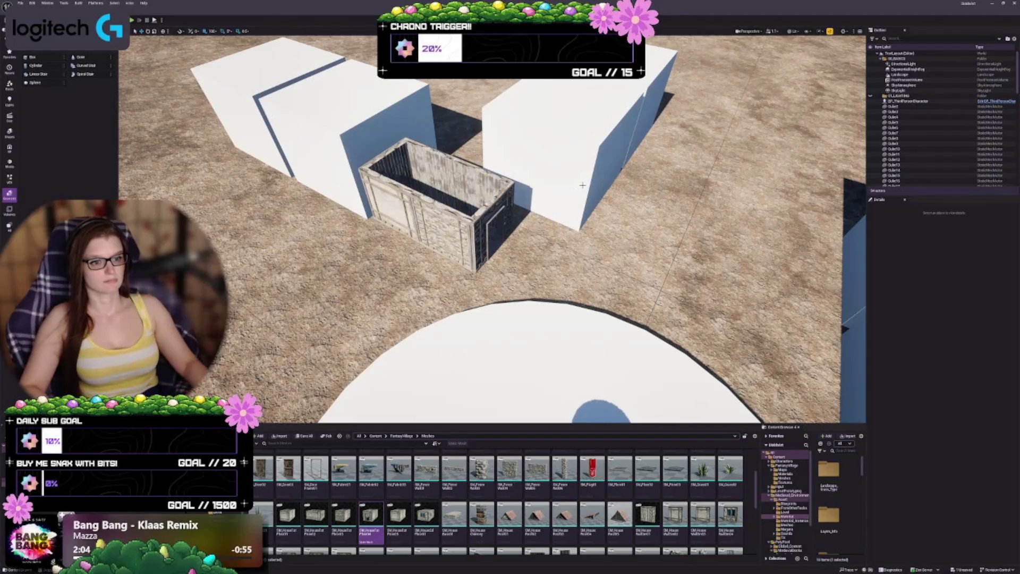
{"action": "mouse_move", "coordinate": [582, 185]}
{"action": "left_mouse_down"}
{"action": "mouse_move", "coordinate": [566, 189]}
{"action": "mouse_move", "coordinate": [566, 165]}
{"action": "left_mouse_up"}
{"action": "left_click", "coordinate": [425, 202]}
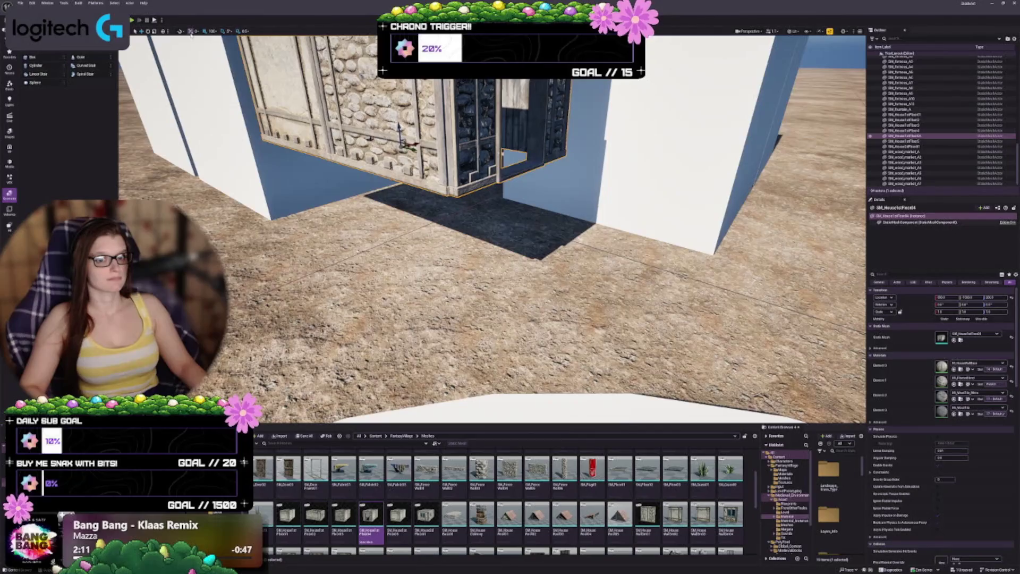
Change the grid snapping size and bring the view down to the house's ground level.
{"action": "left_click", "coordinate": [213, 31]}
{"action": "left_click", "coordinate": [226, 63]}
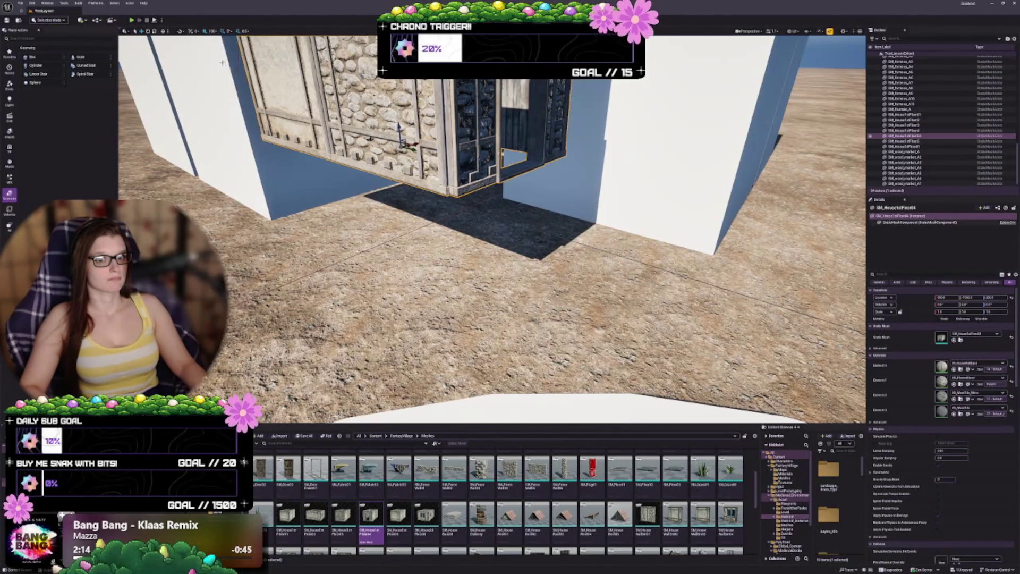
{"action": "mouse_move", "coordinate": [478, 239]}
{"action": "left_mouse_down"}
{"action": "mouse_move", "coordinate": [478, 263]}
{"action": "mouse_move", "coordinate": [494, 241]}
{"action": "mouse_move", "coordinate": [520, 245]}
{"action": "mouse_move", "coordinate": [512, 220]}
{"action": "left_mouse_up"}
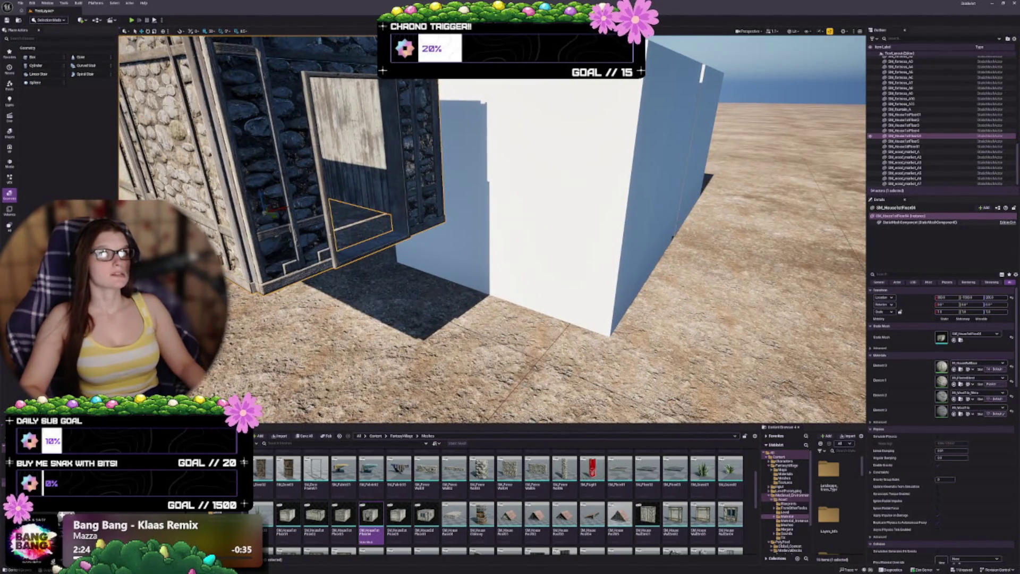
{"action": "scroll", "coordinate": [398, 523], "scroll_direction": "down", "scroll_amount": 6}
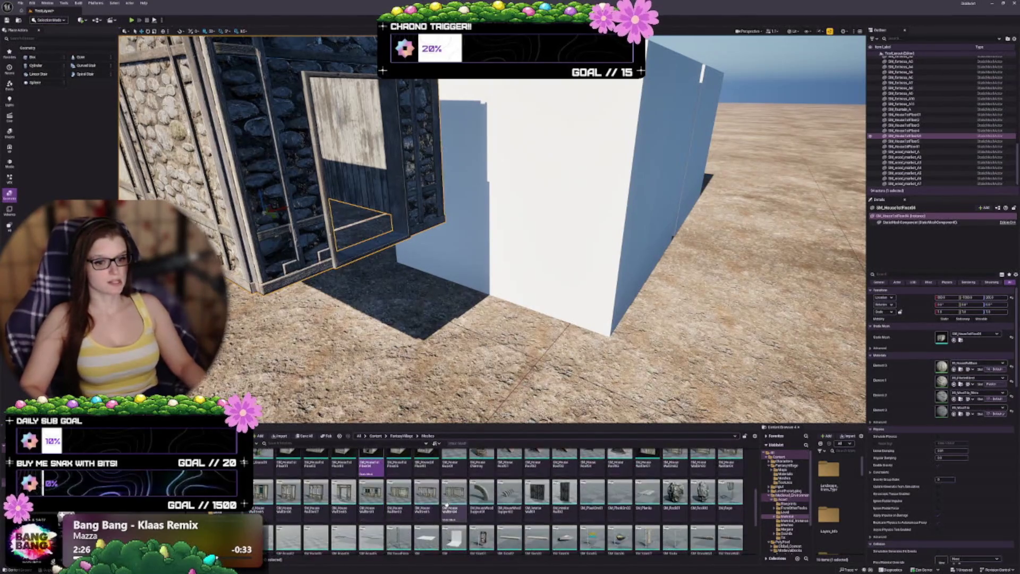
{"action": "scroll", "coordinate": [454, 510], "scroll_direction": "down", "scroll_amount": 3}
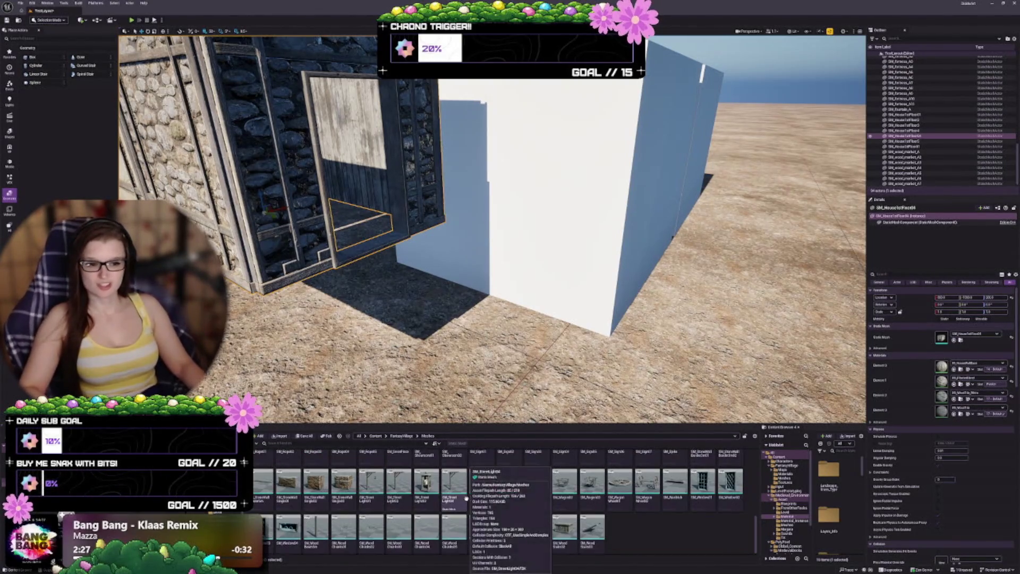
{"action": "mouse_move", "coordinate": [300, 222]}
{"action": "left_mouse_down"}
{"action": "mouse_move", "coordinate": [259, 214]}
{"action": "mouse_move", "coordinate": [244, 194]}
{"action": "left_mouse_up"}
Replace the stone wall piece's static mesh with the wooden stairs asset and switch to rotating it.
{"action": "left_click", "coordinate": [591, 531]}
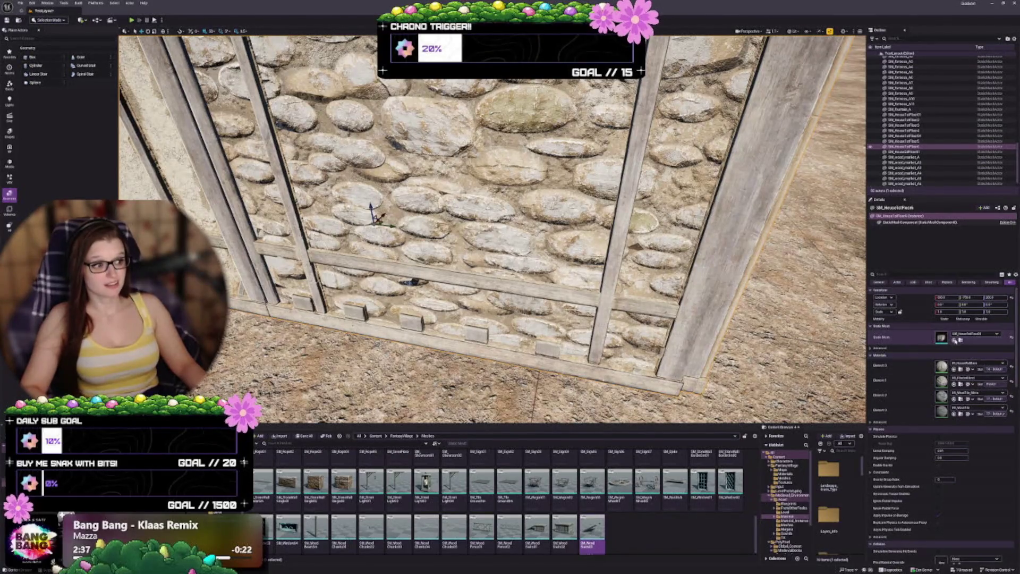
{"action": "left_click", "coordinate": [955, 340]}
{"action": "key", "text": "e"}
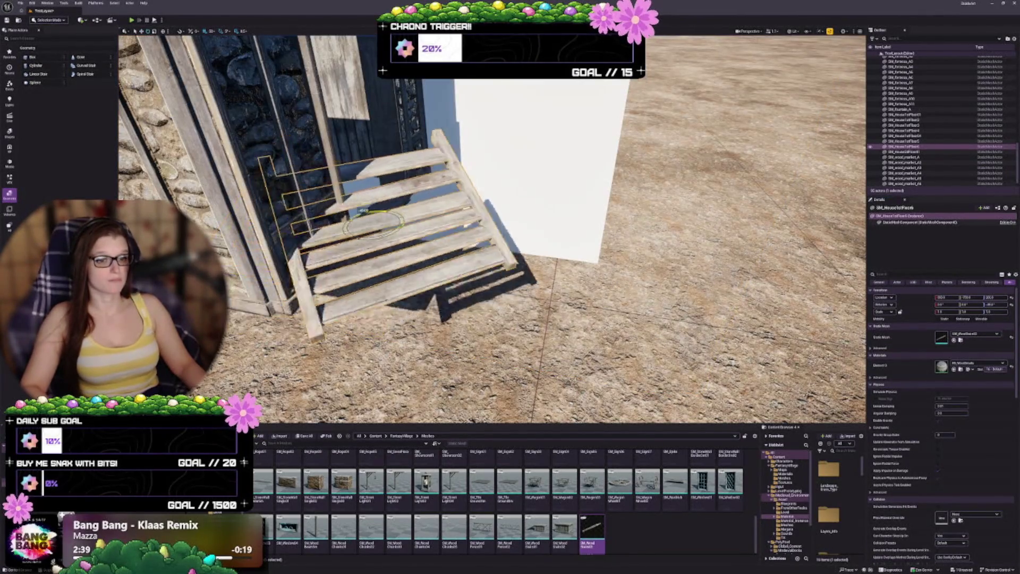